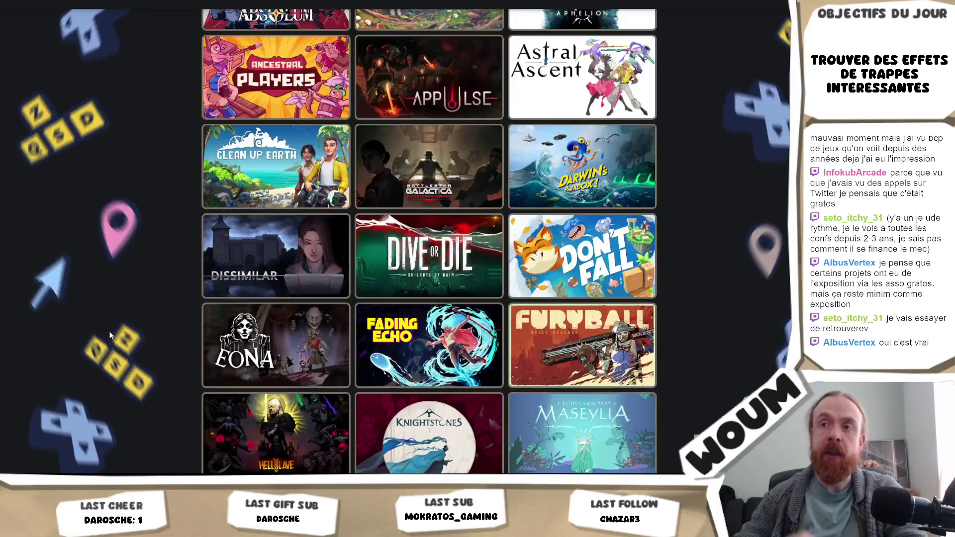
scroll(110, 334, "up", 2)
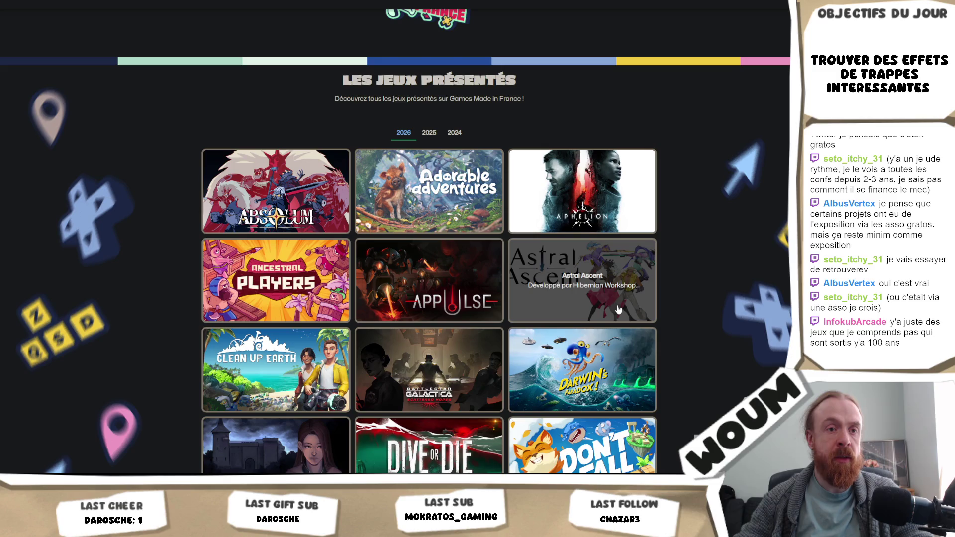
Switch the presented-games list to 2025 and browse Crown Gambit through Tryp FPV.
scroll(676, 283, "down", 3)
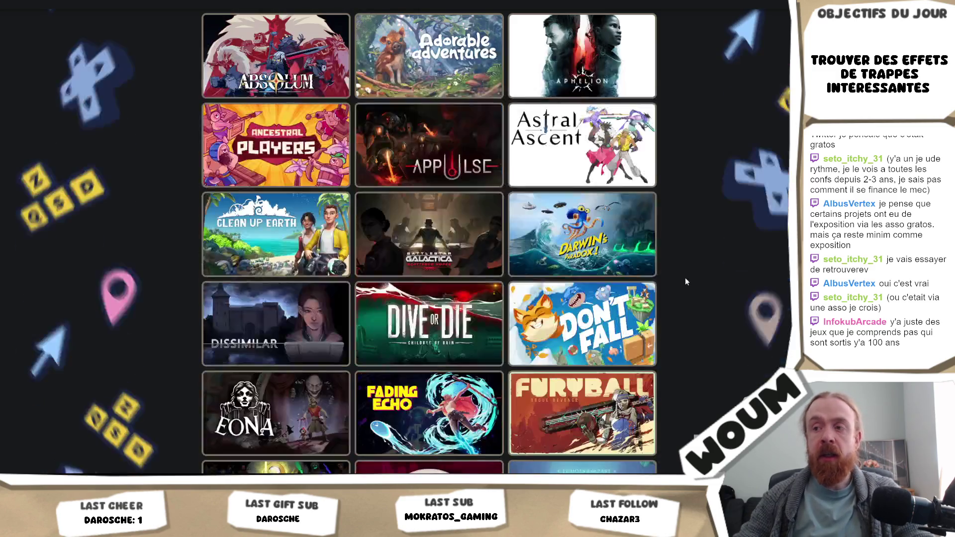
scroll(689, 274, "down", 9)
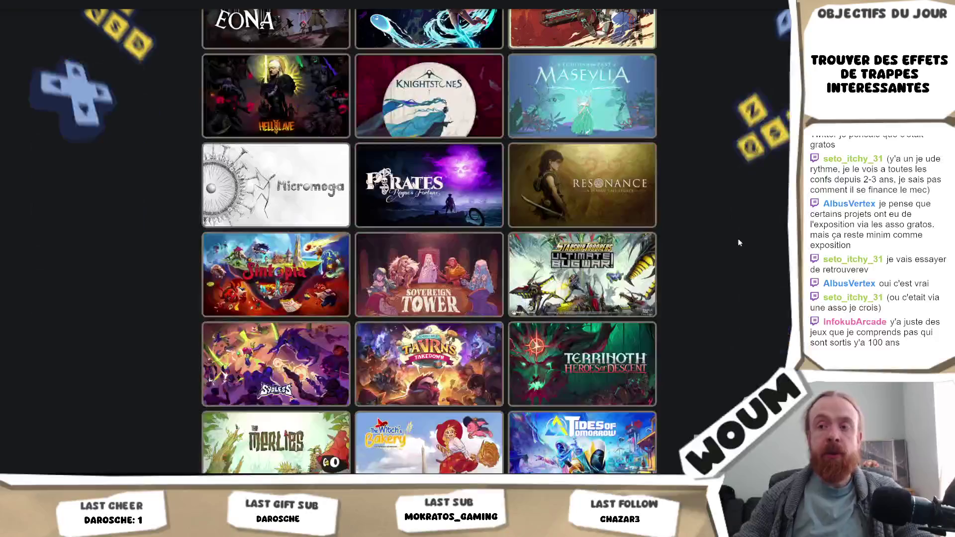
scroll(739, 242, "down", 3)
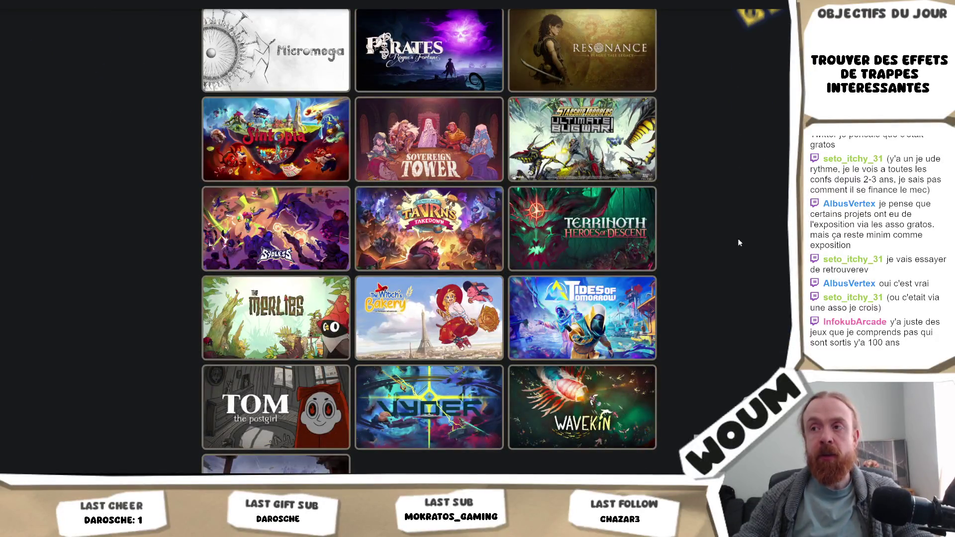
scroll(738, 241, "up", 20)
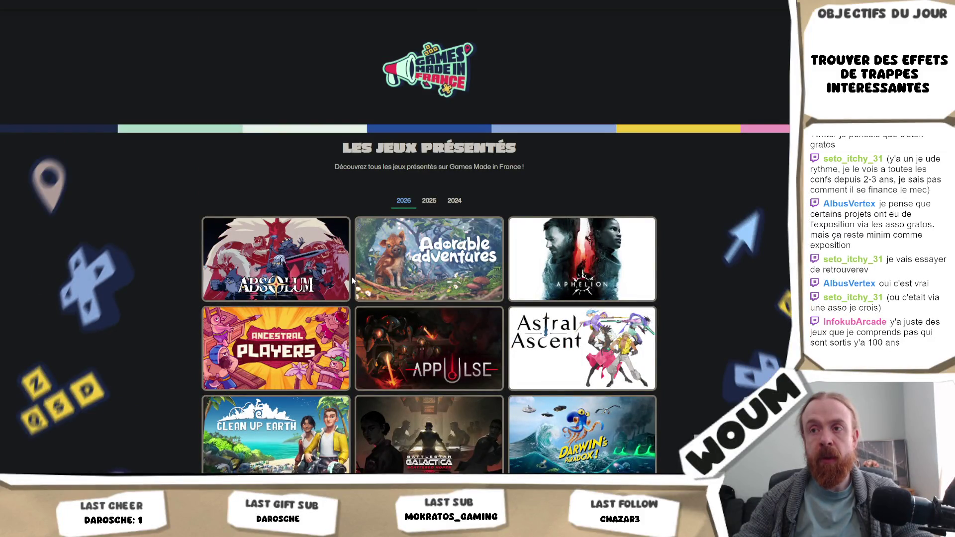
left_click(429, 201)
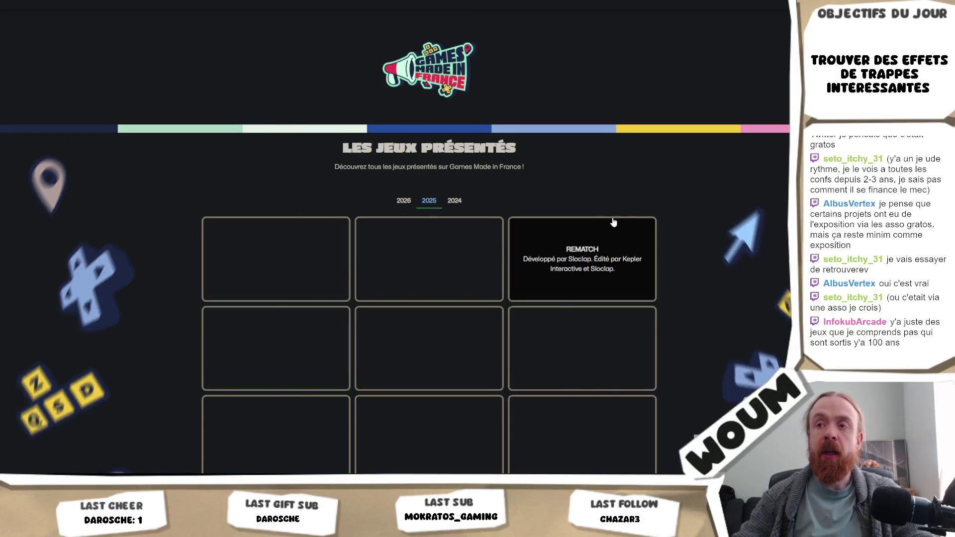
scroll(655, 207, "down", 5)
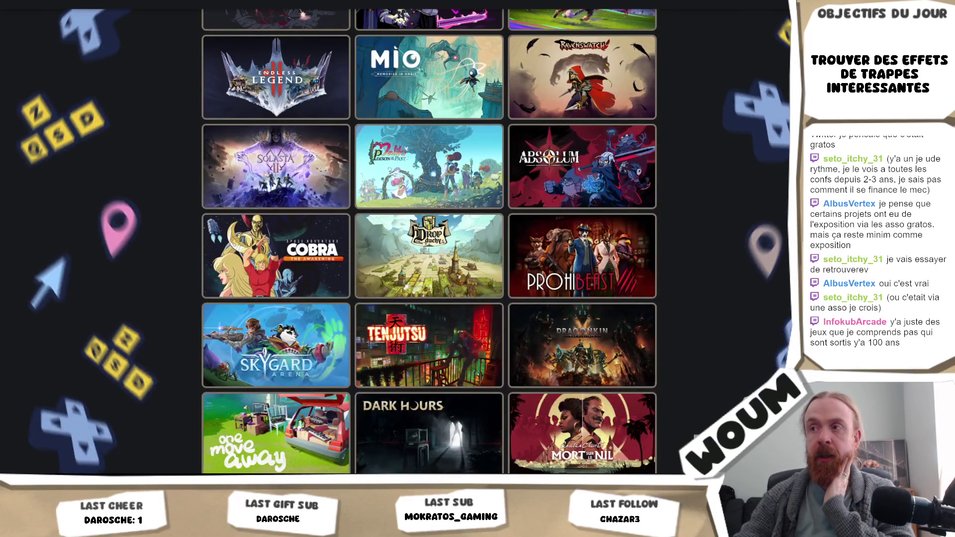
mouse_move(648, 177)
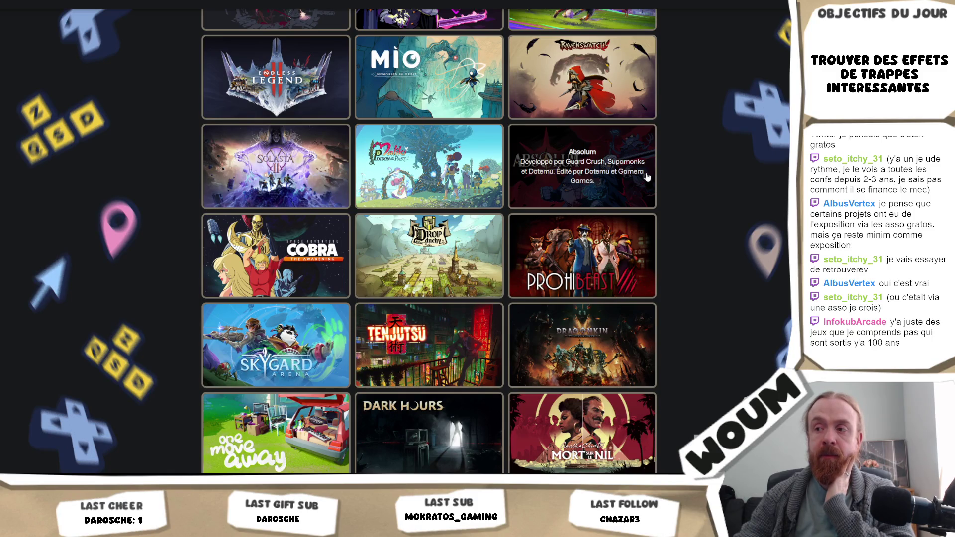
scroll(648, 176, "down", 5)
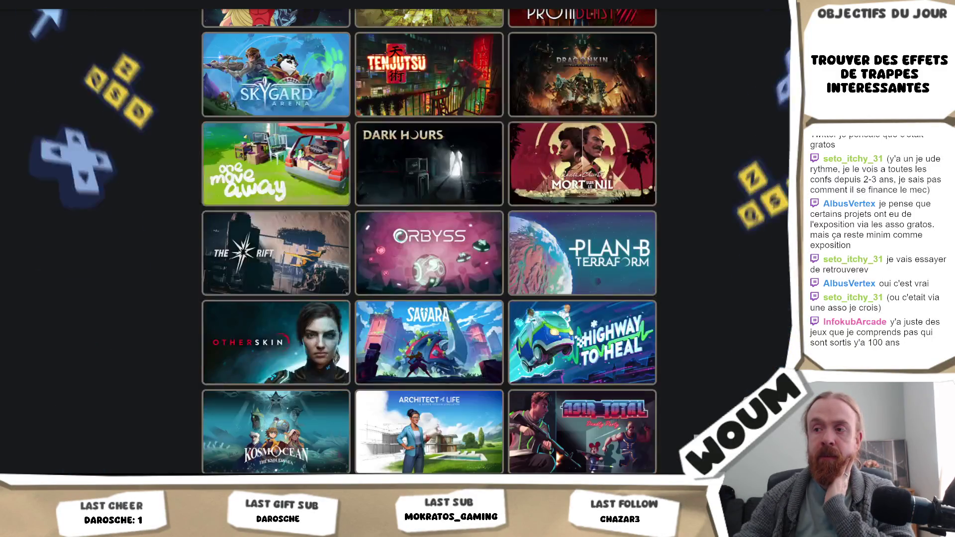
scroll(428, 238, "down", 10)
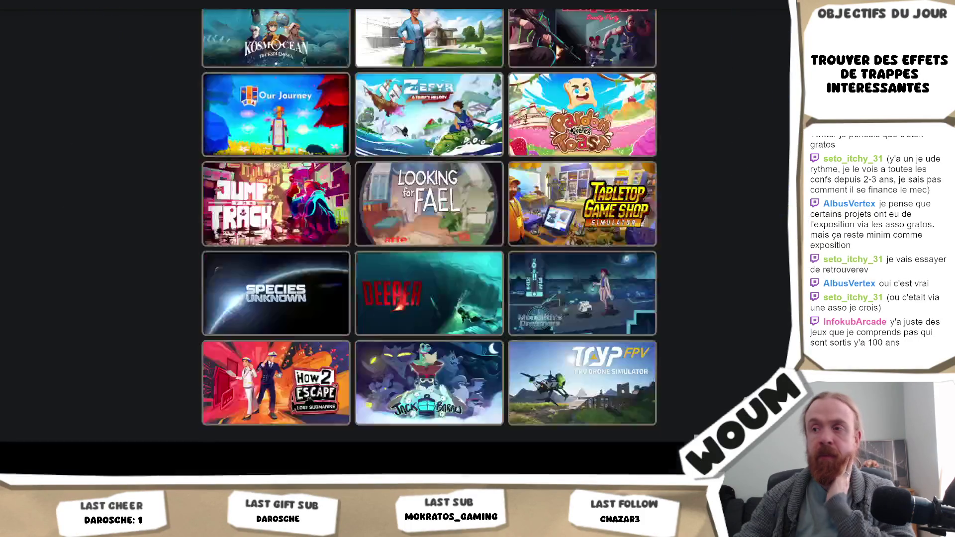
scroll(429, 239, "up", 20)
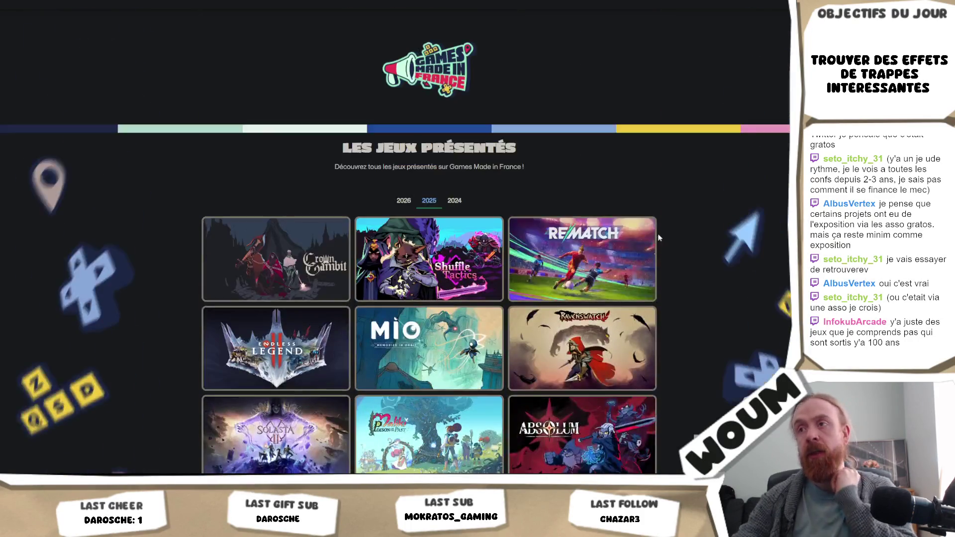
Browse the 2024 lineup (30 Birds, Beast, Cryptical Path), then return to the 2026 games.
left_click(457, 202)
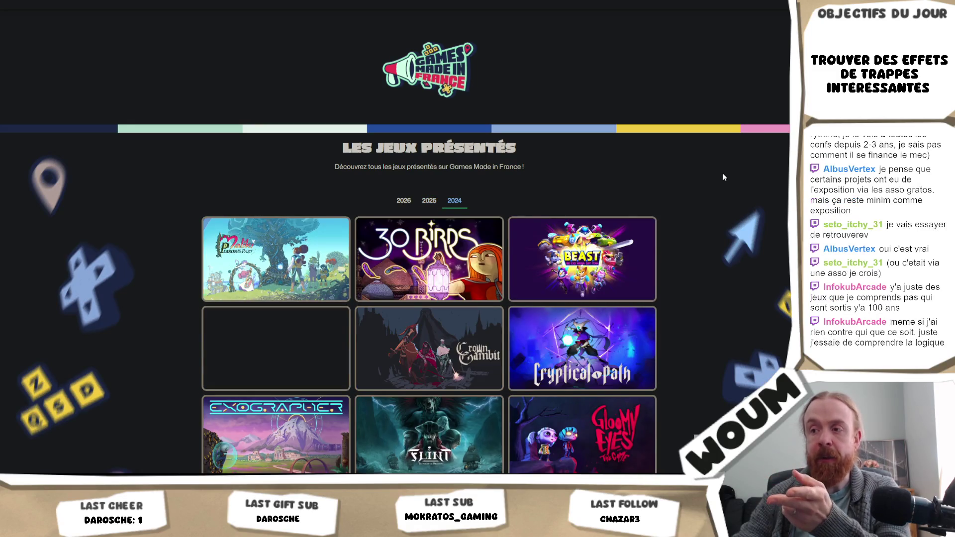
scroll(723, 177, "down", 1)
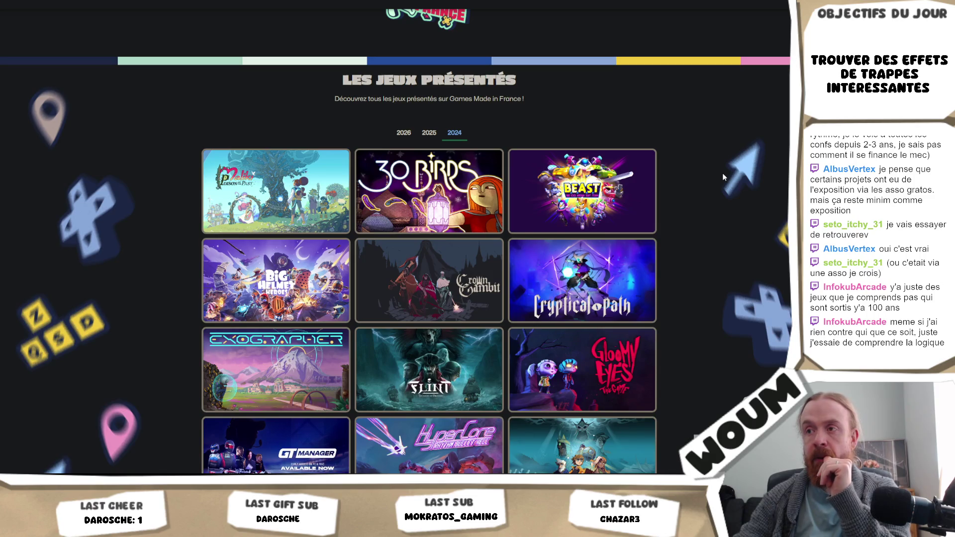
scroll(769, 219, "down", 2)
scroll(769, 219, "down", 1)
scroll(769, 220, "down", 6)
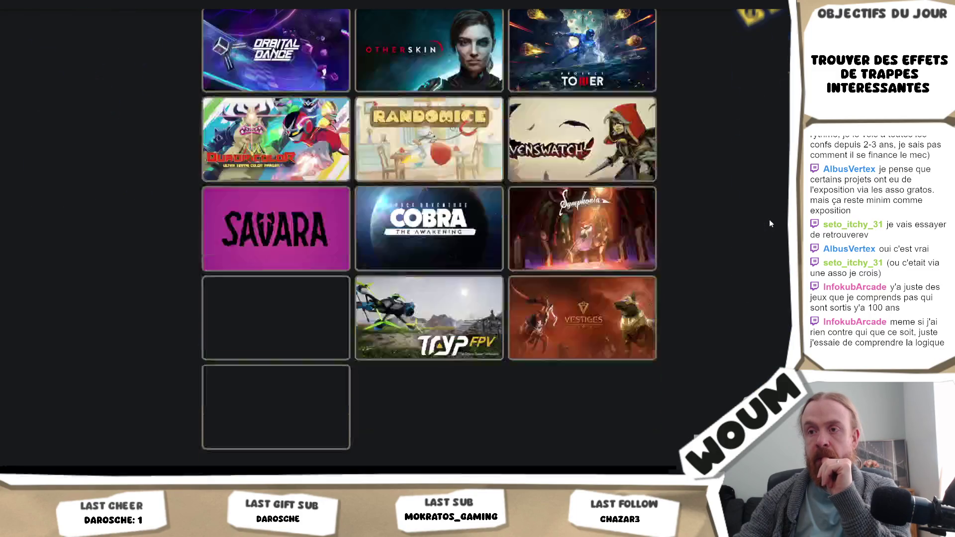
scroll(769, 219, "up", 10)
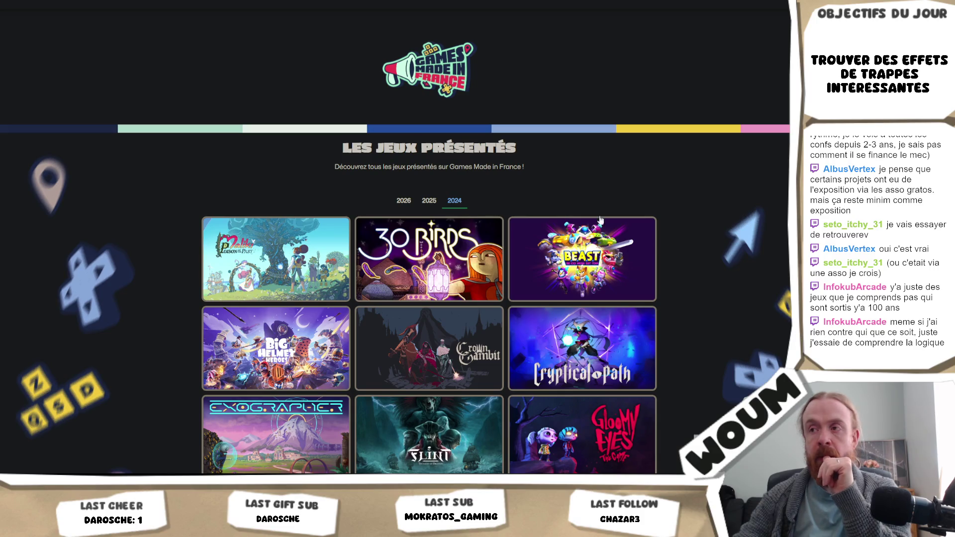
scroll(581, 195, "down", 1)
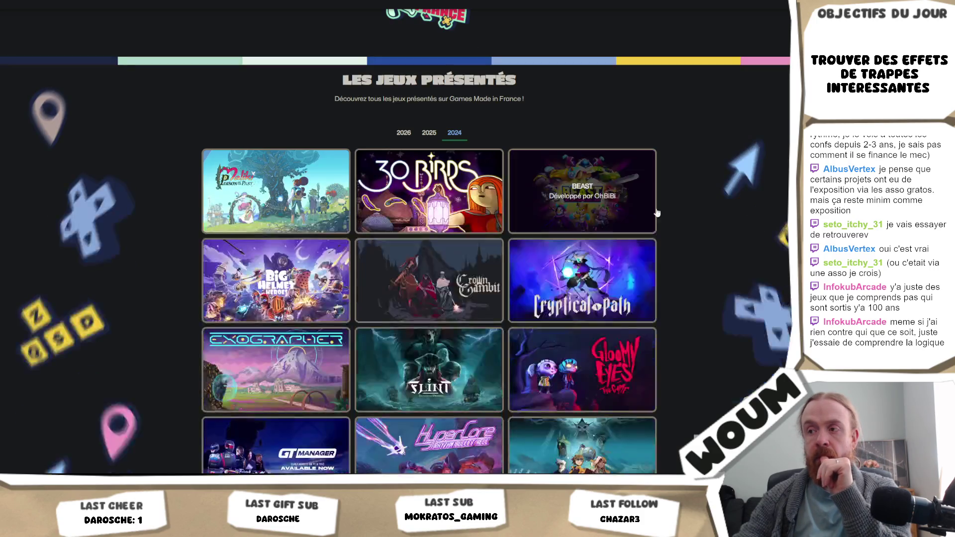
scroll(742, 219, "down", 2)
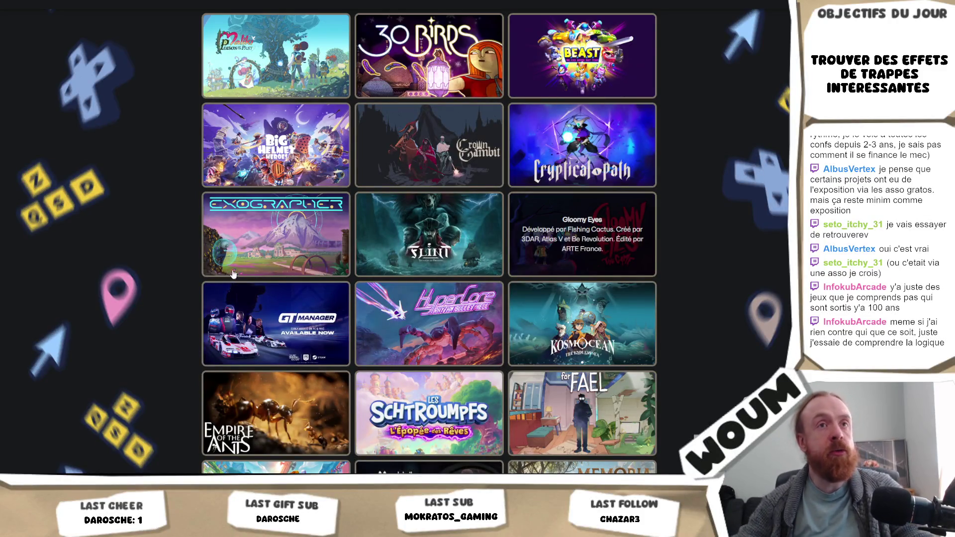
scroll(386, 117, "up", 4)
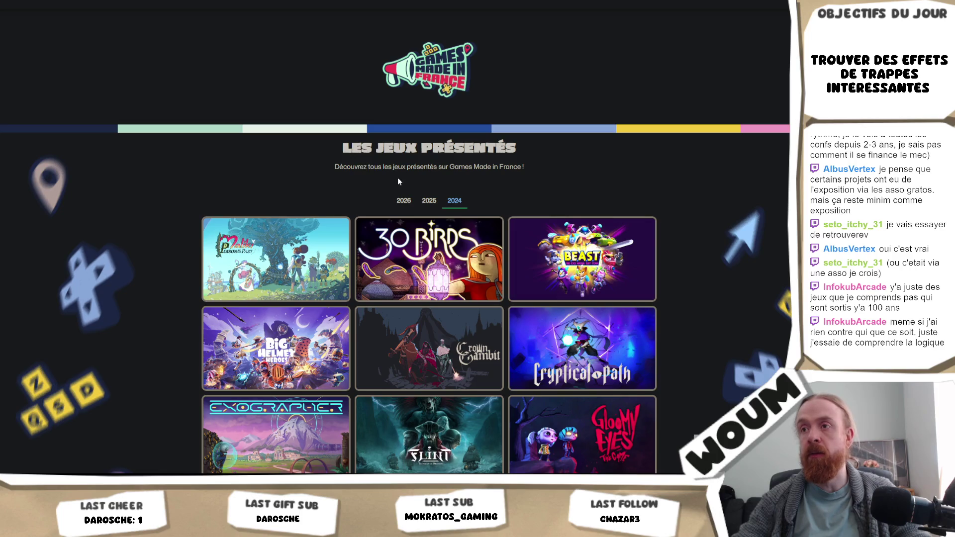
left_click(403, 201)
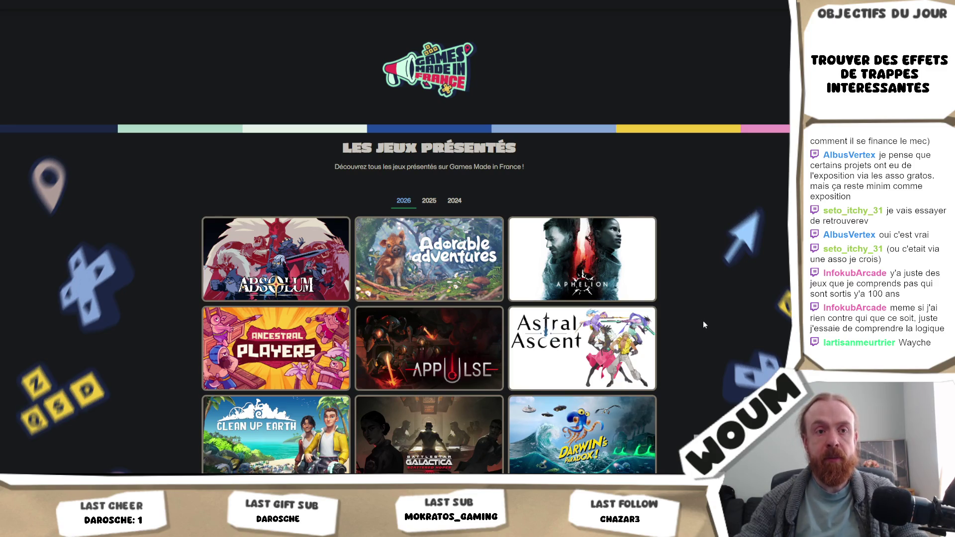
Scroll the 2026 lineup down to the 24–26 April footer and back up to Absolum.
scroll(716, 311, "down", 5)
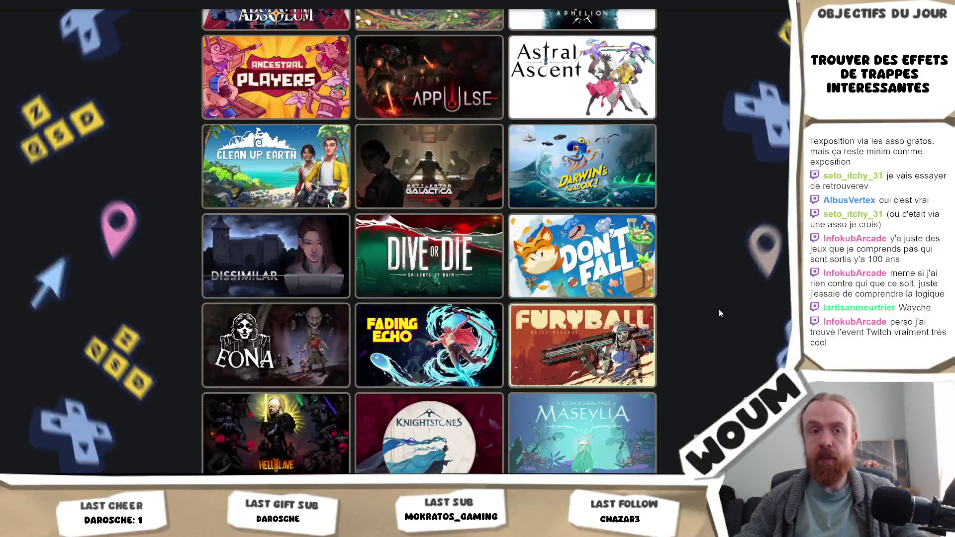
scroll(720, 313, "down", 3)
scroll(720, 313, "down", 8)
scroll(719, 313, "up", 5)
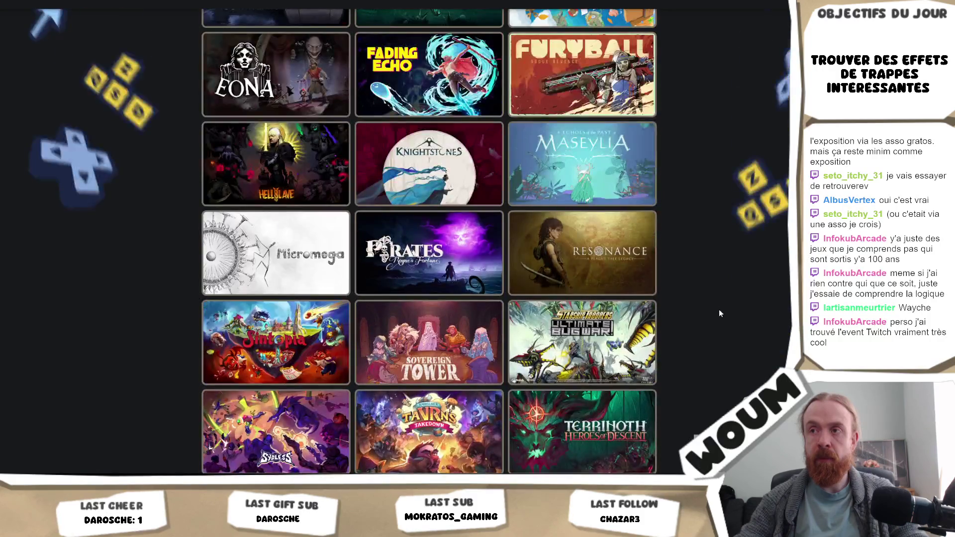
scroll(719, 313, "down", 8)
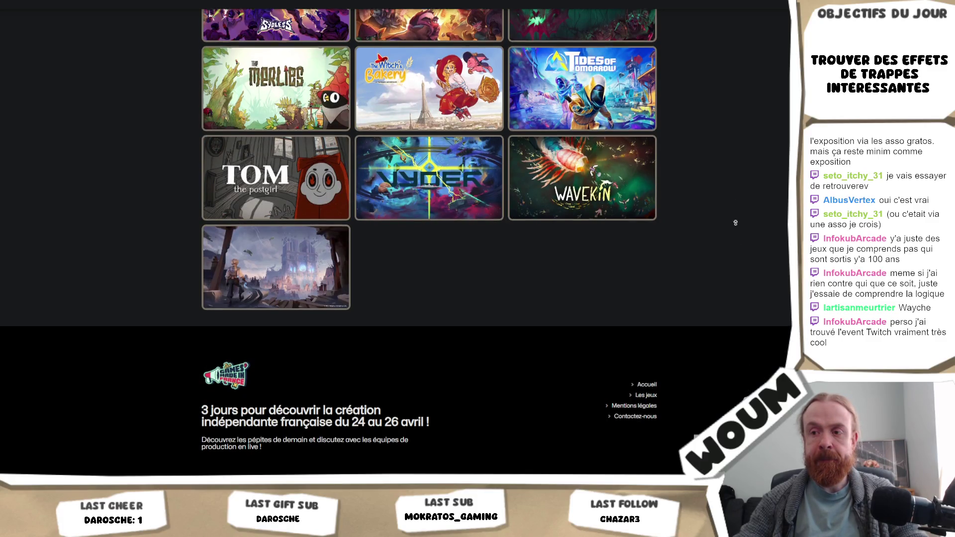
scroll(720, 139, "up", 15)
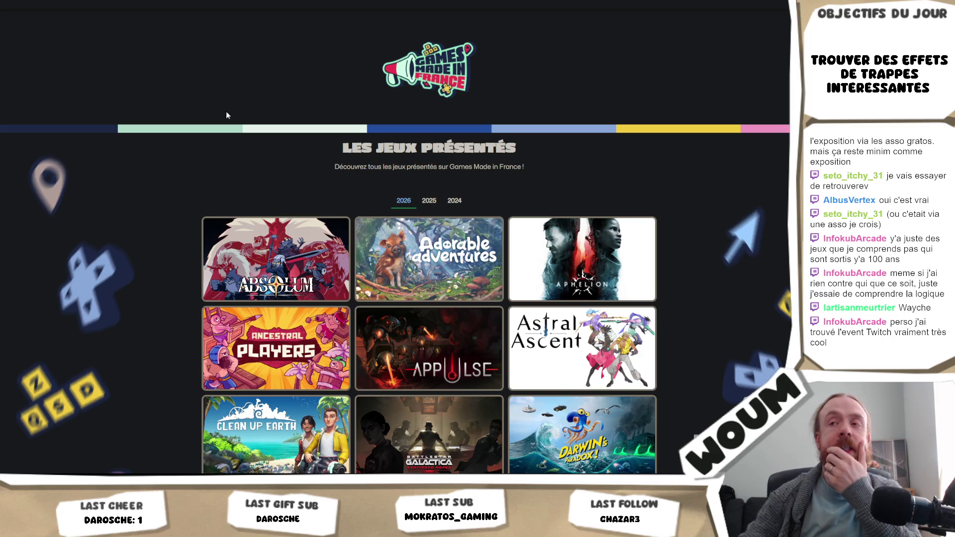
Reopen the 2024 games grid, browse it, and open the Randomice tile's store page.
left_click(455, 200)
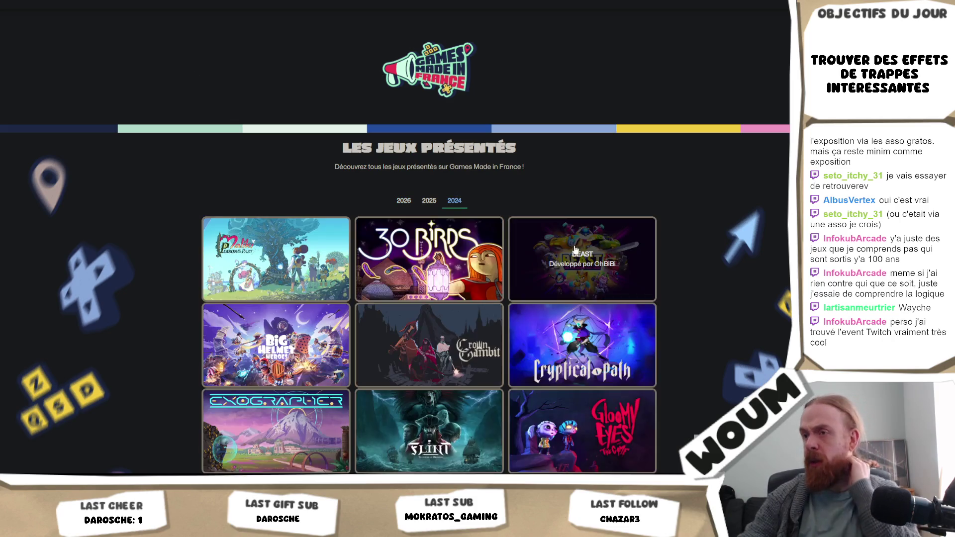
scroll(571, 246, "down", 10)
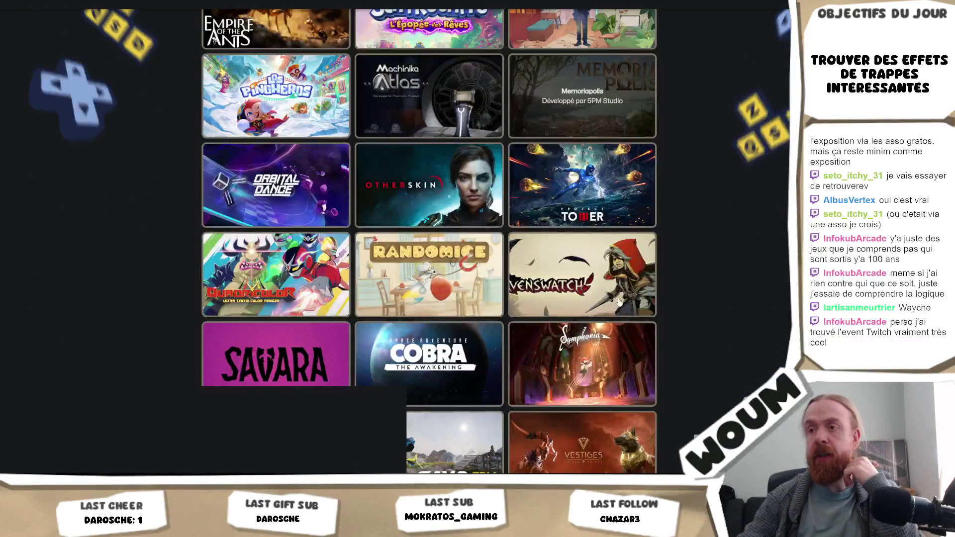
scroll(628, 303, "down", 5)
scroll(628, 303, "up", 12)
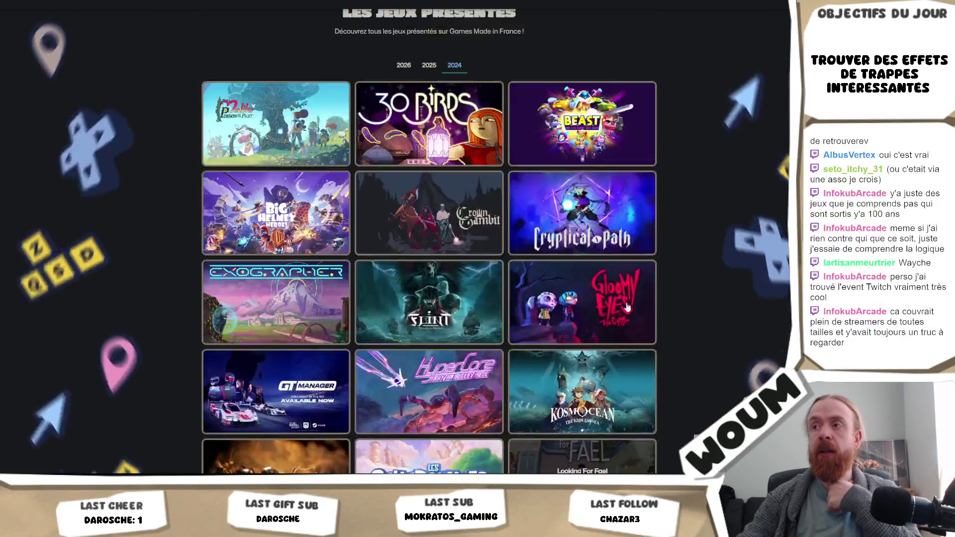
scroll(628, 307, "up", 3)
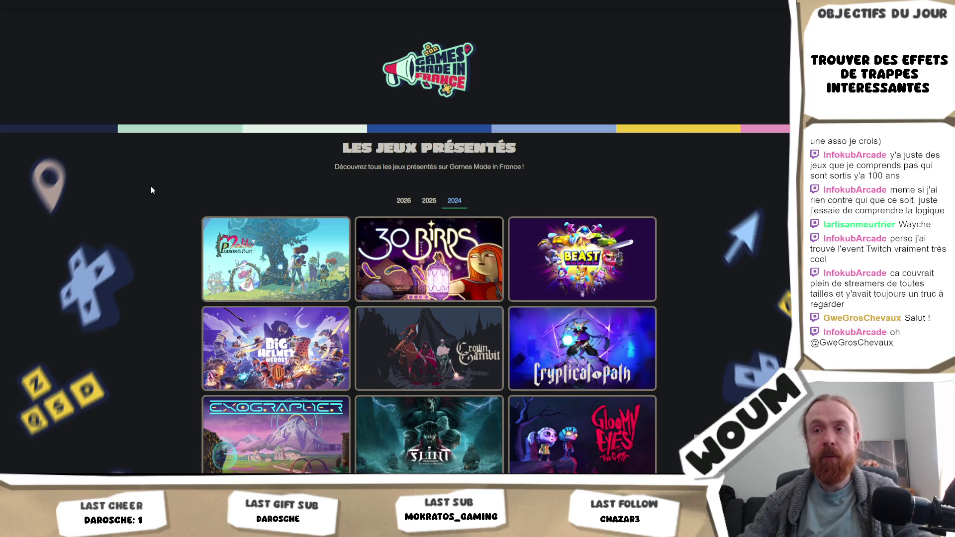
scroll(119, 209, "down", 7)
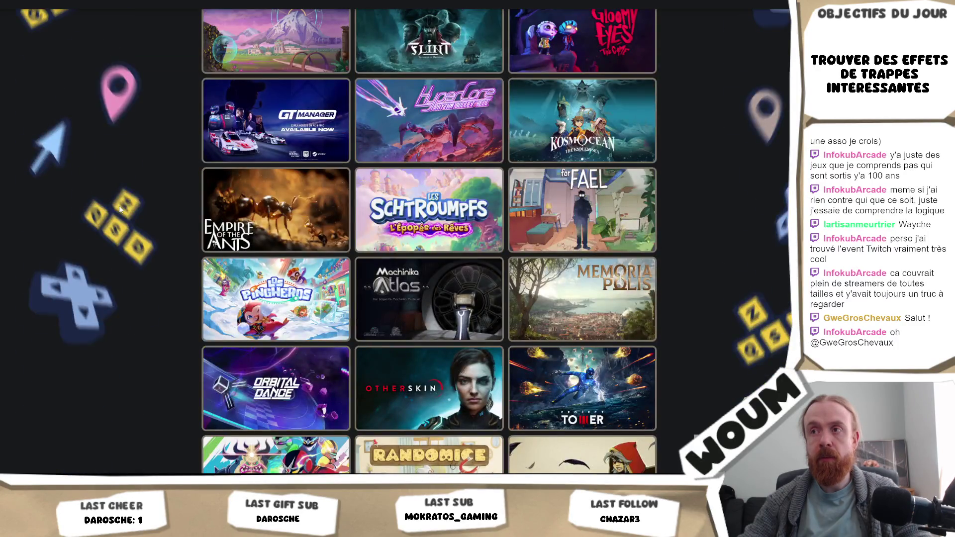
scroll(120, 209, "down", 4)
scroll(119, 210, "down", 3)
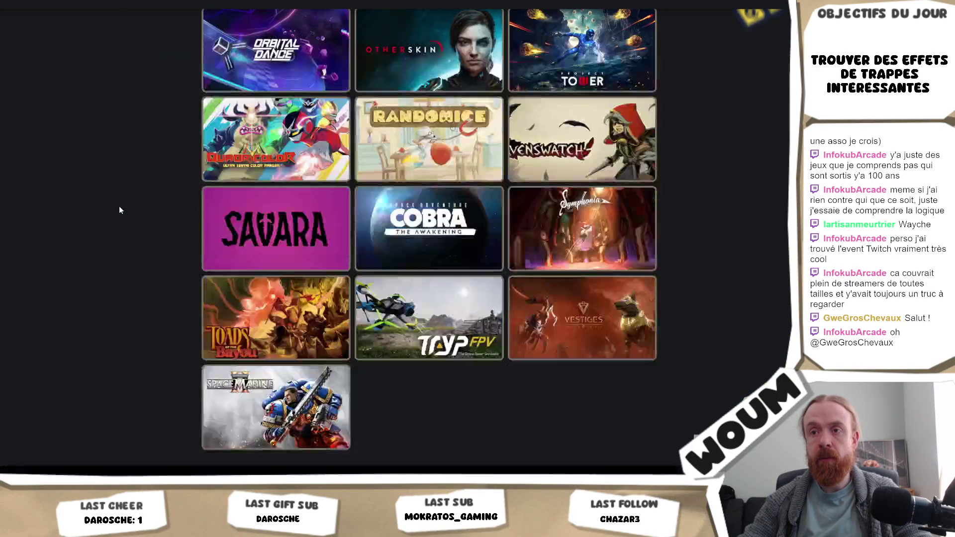
scroll(119, 210, "up", 3)
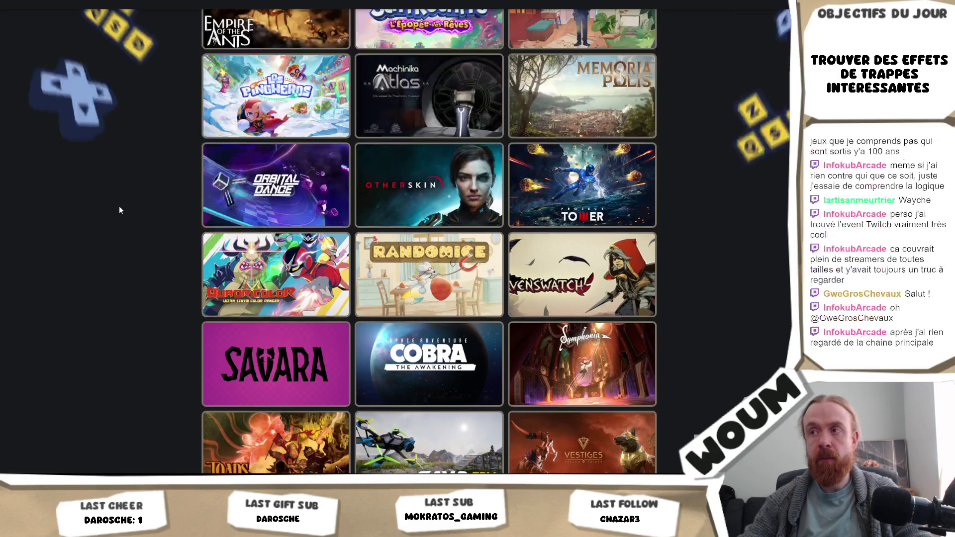
left_click(476, 279)
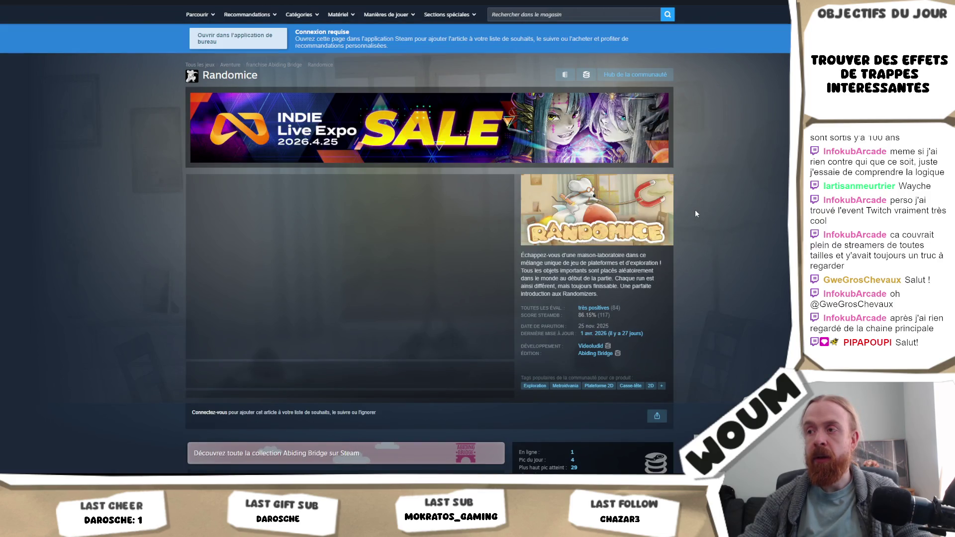
Scroll the Randomice Steam page down to its bundles, DLC and announcements.
scroll(697, 215, "down", 15)
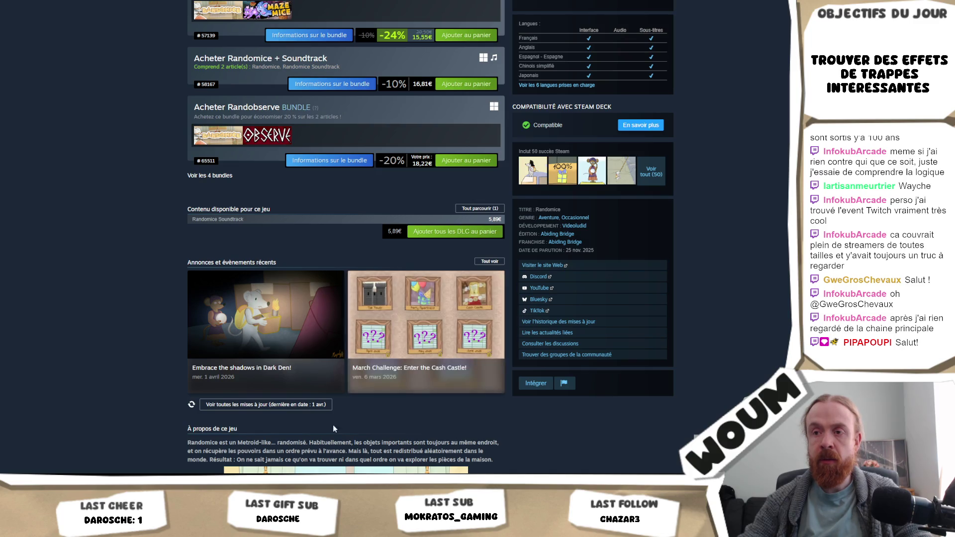
left_click(315, 343)
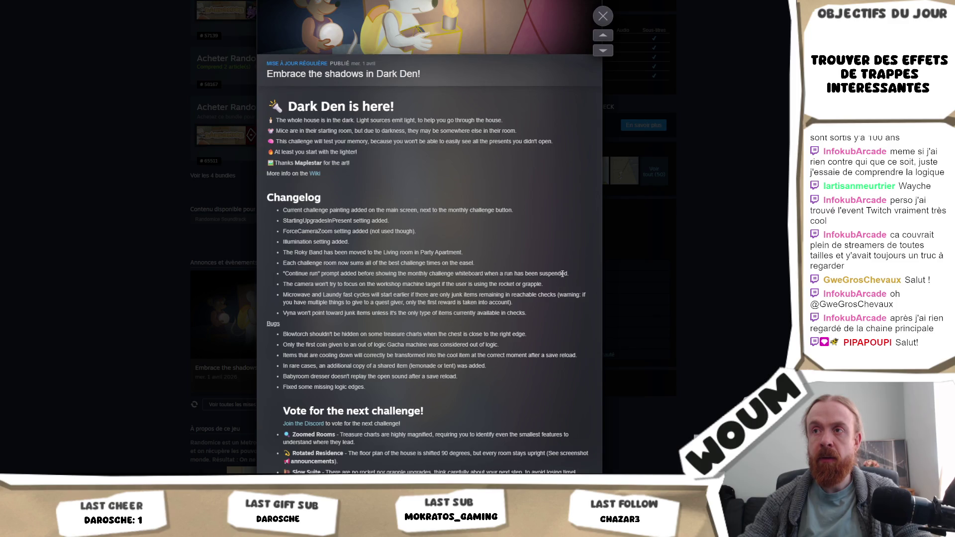
scroll(563, 271, "down", 4)
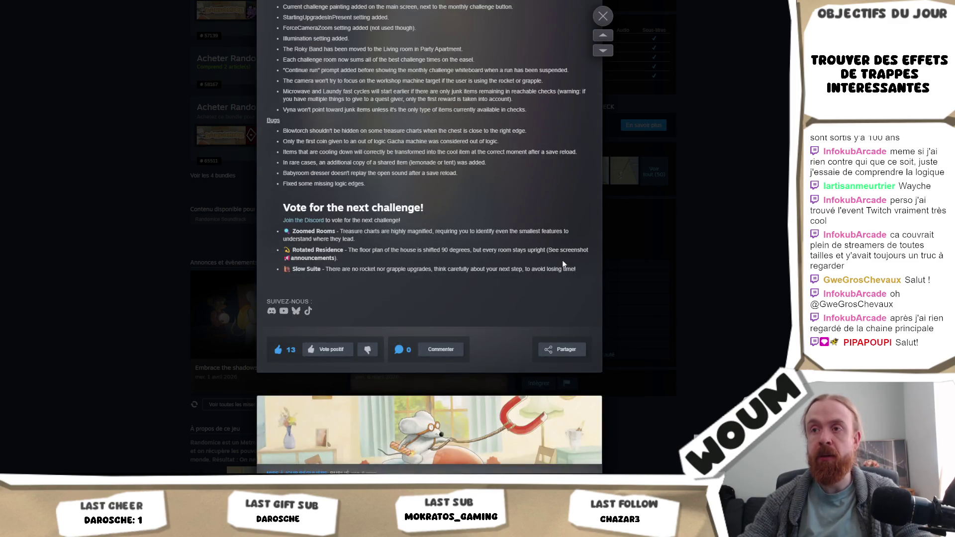
scroll(563, 264, "up", 1)
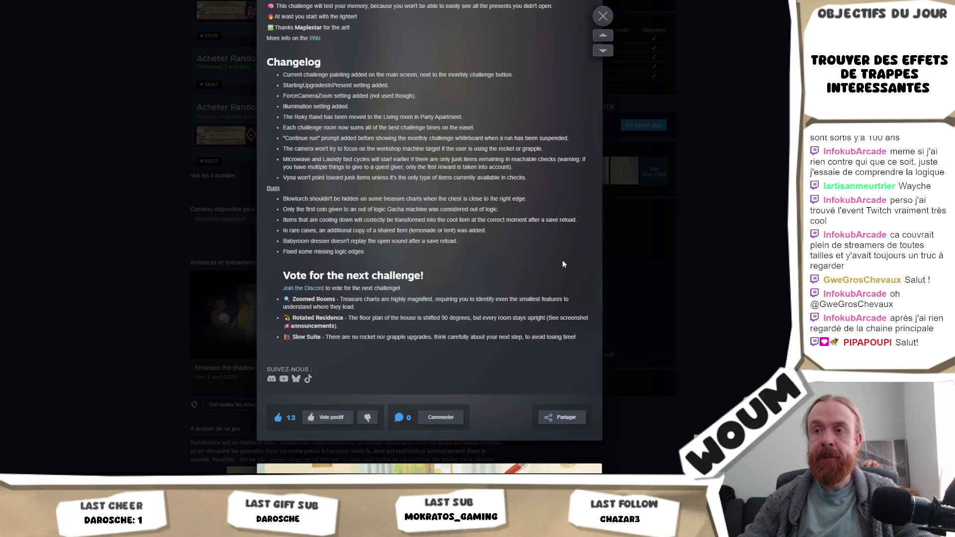
scroll(564, 264, "up", 1)
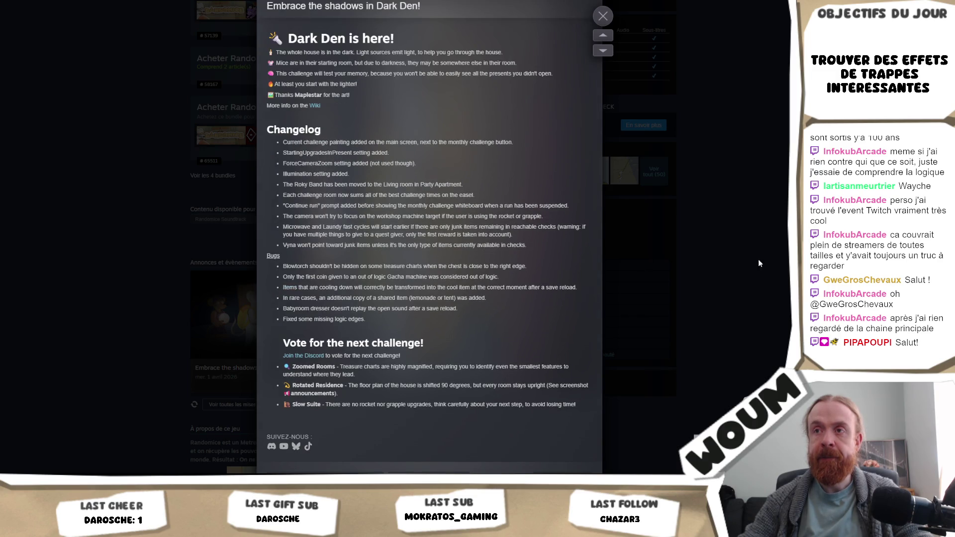
left_click(754, 274)
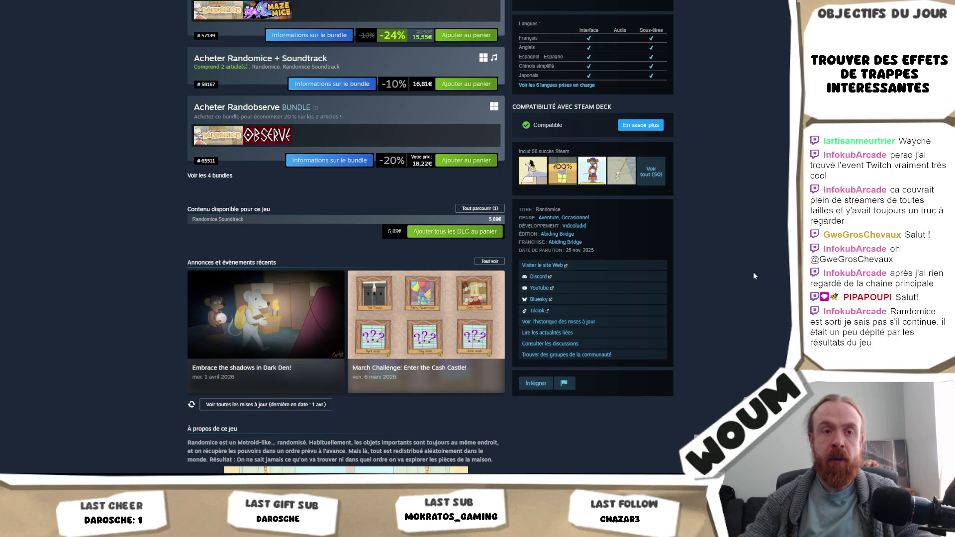
scroll(754, 272, "up", 10)
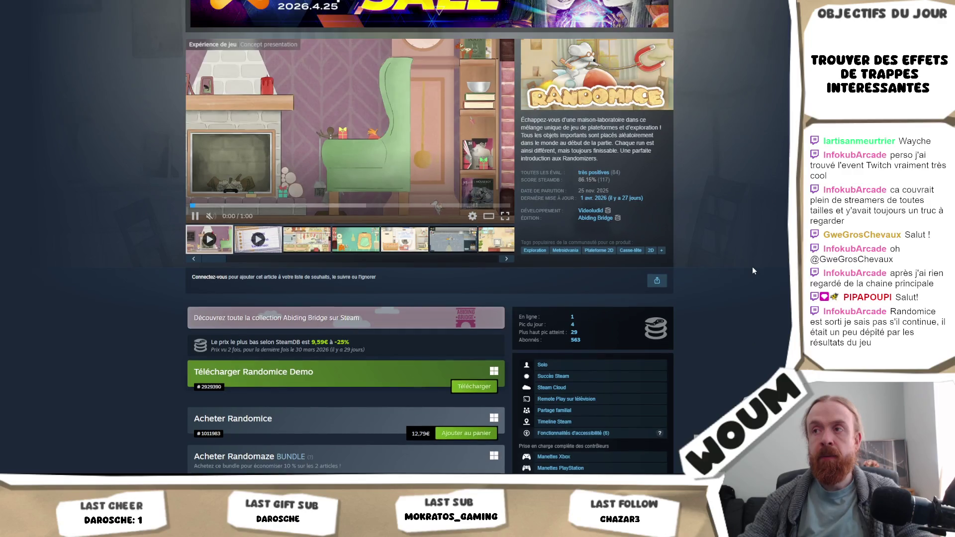
scroll(560, 237, "down", 5)
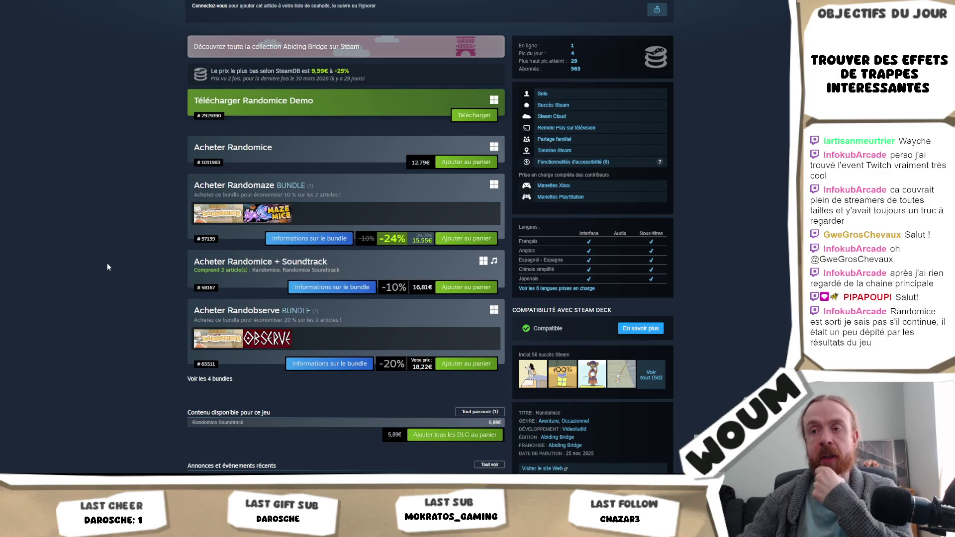
scroll(106, 263, "down", 10)
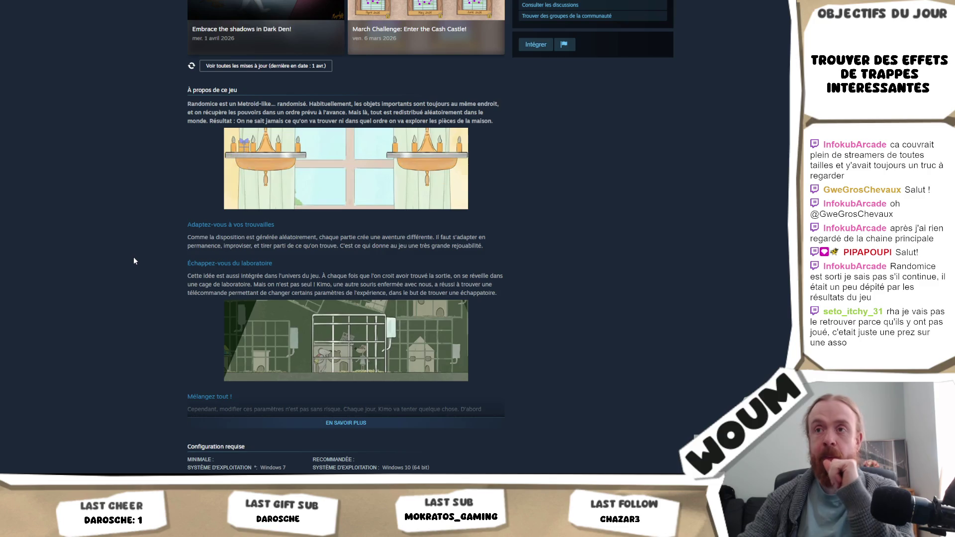
scroll(133, 258, "up", 15)
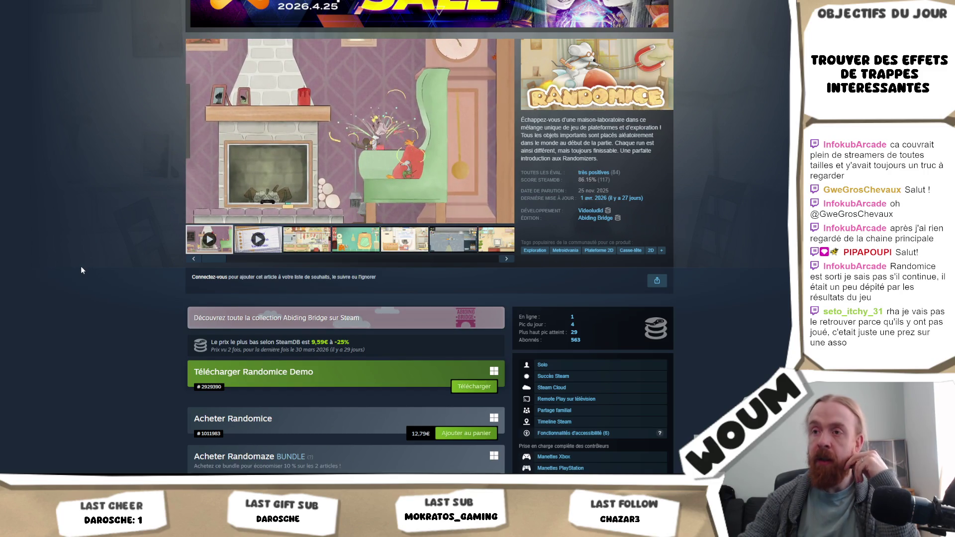
scroll(83, 270, "down", 4)
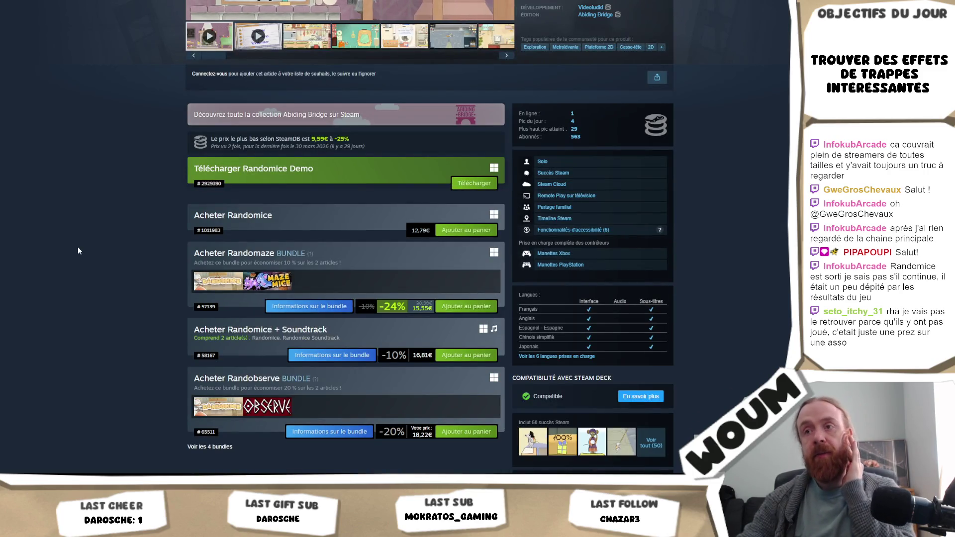
scroll(106, 317, "down", 4)
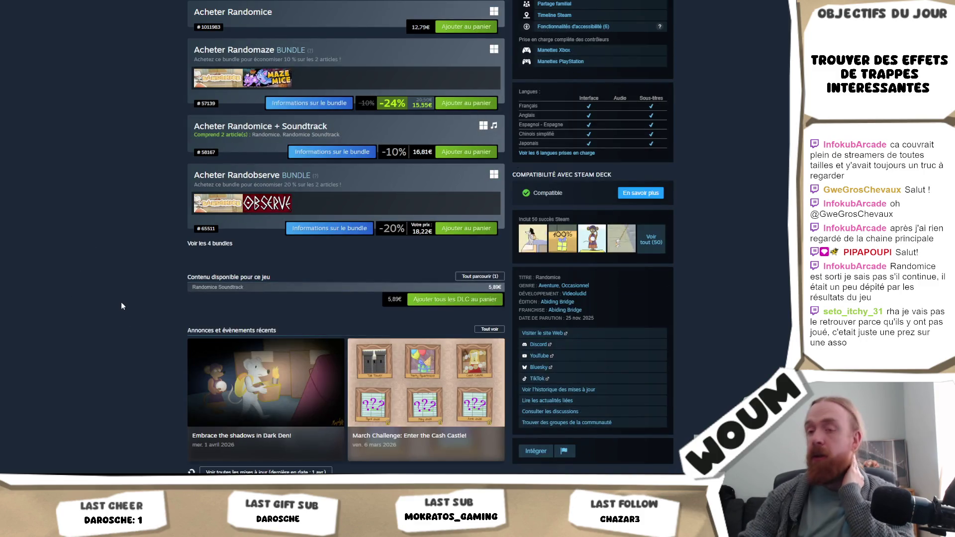
scroll(121, 302, "down", 3)
left_click(243, 275)
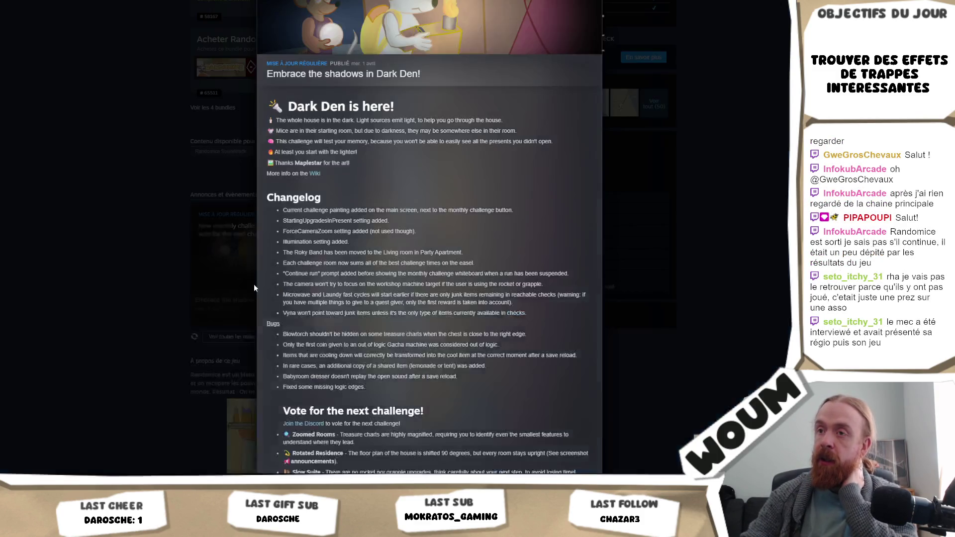
left_click(39, 245)
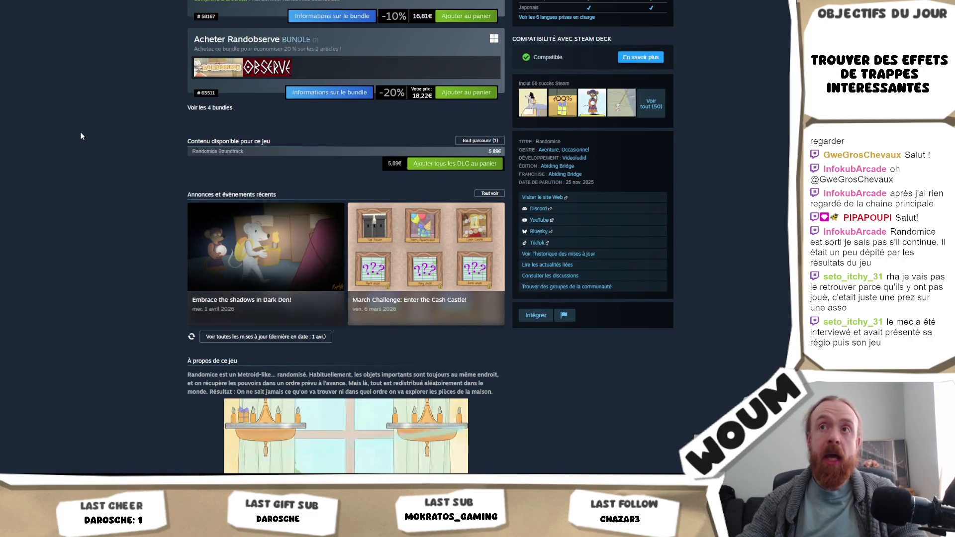
scroll(82, 132, "up", 15)
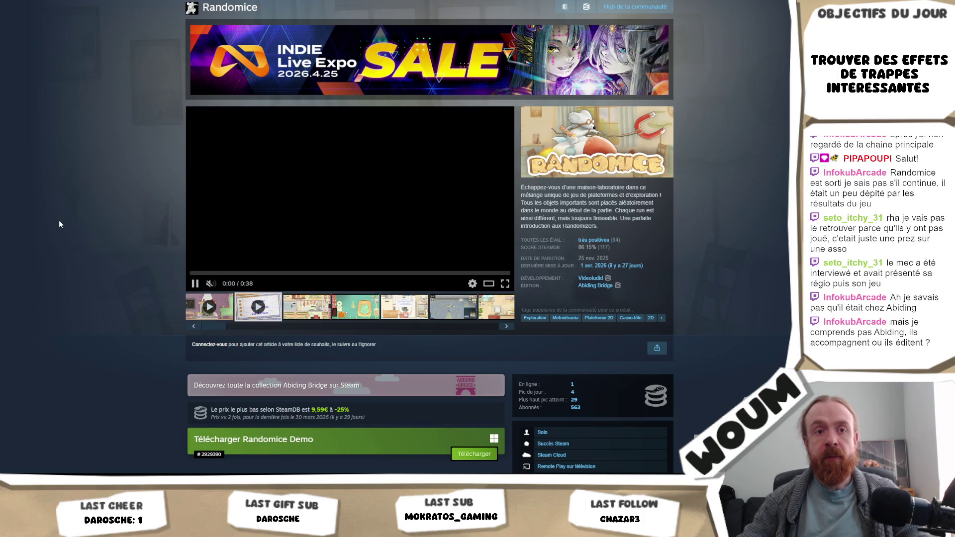
Browse Randomice's purchase options and pause its trailer at 0:07.
scroll(120, 259, "down", 7)
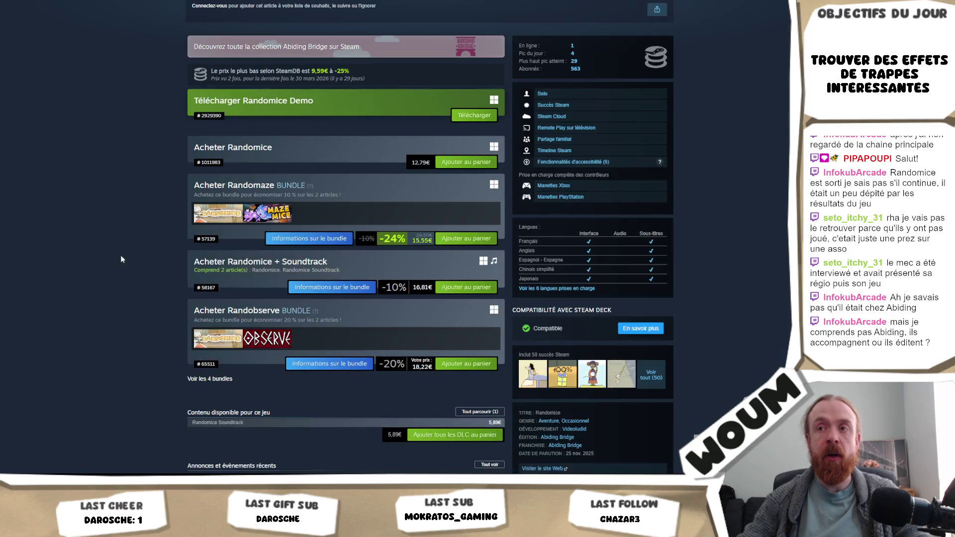
scroll(120, 256, "down", 1)
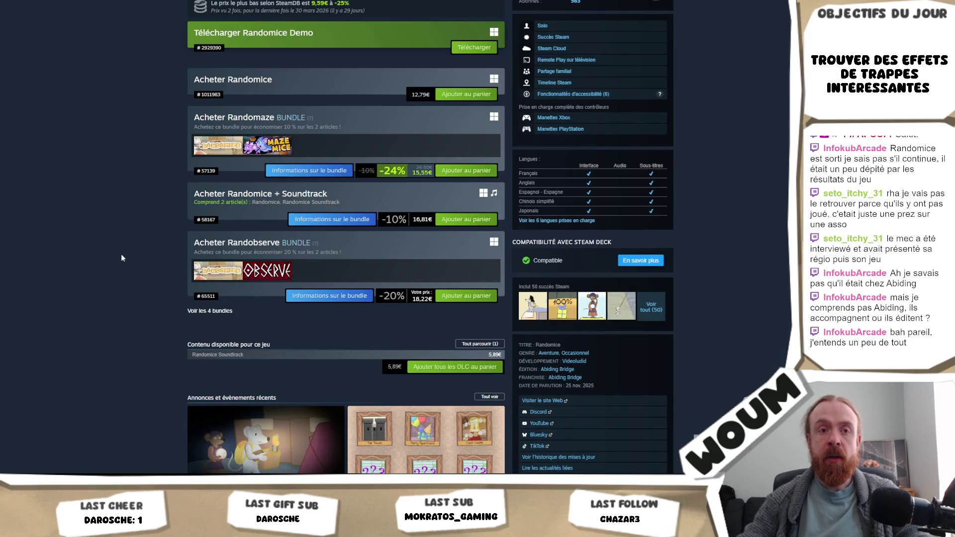
scroll(122, 258, "up", 1)
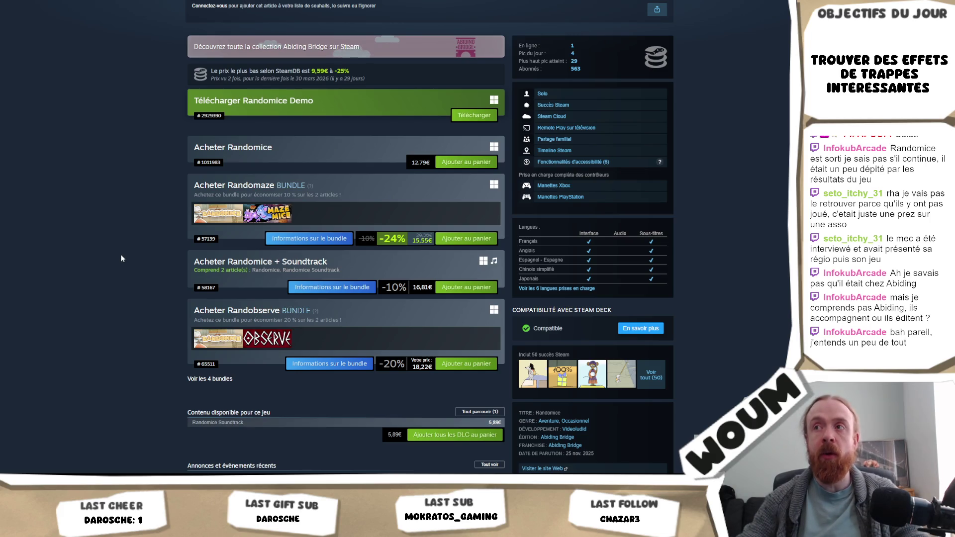
scroll(121, 255, "up", 1)
scroll(120, 255, "down", 2)
scroll(120, 255, "up", 2)
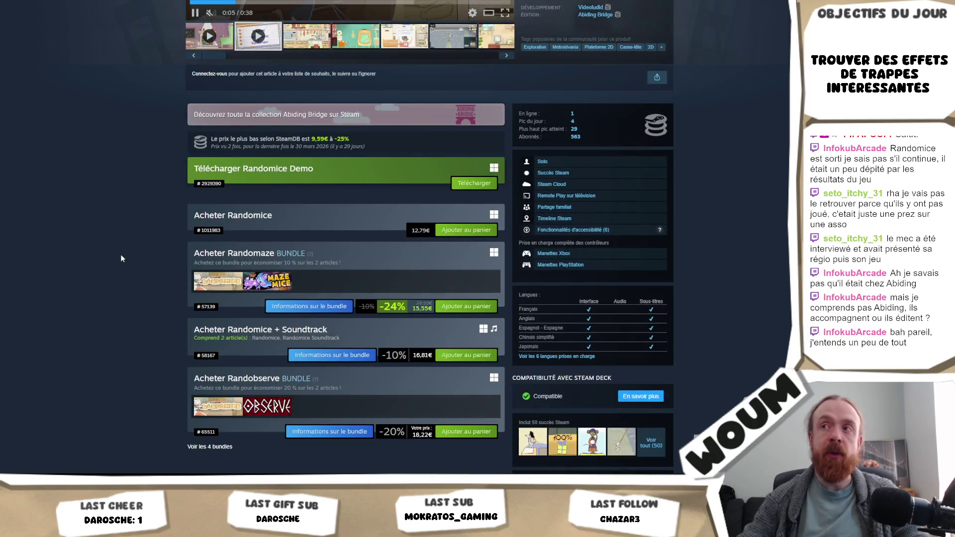
scroll(121, 255, "up", 2)
left_click(194, 148)
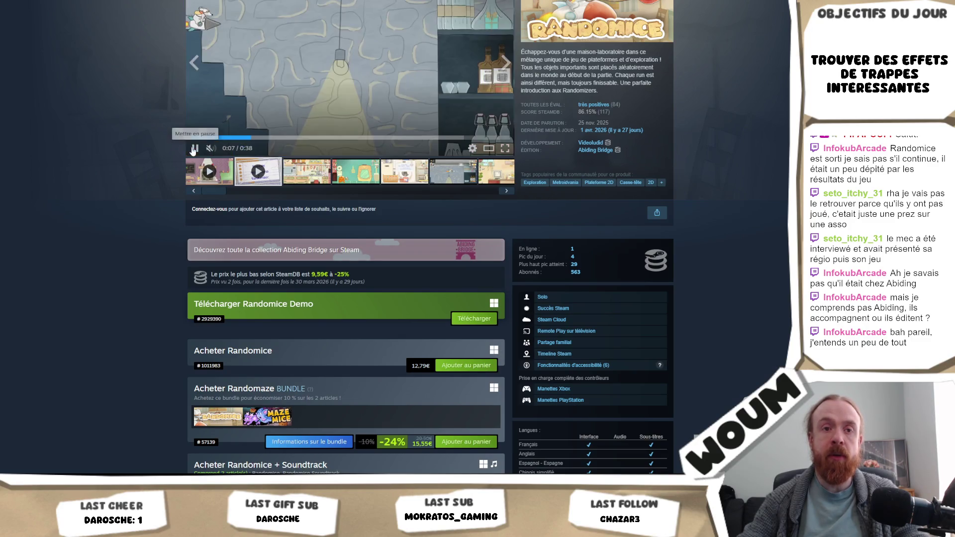
scroll(149, 183, "up", 2)
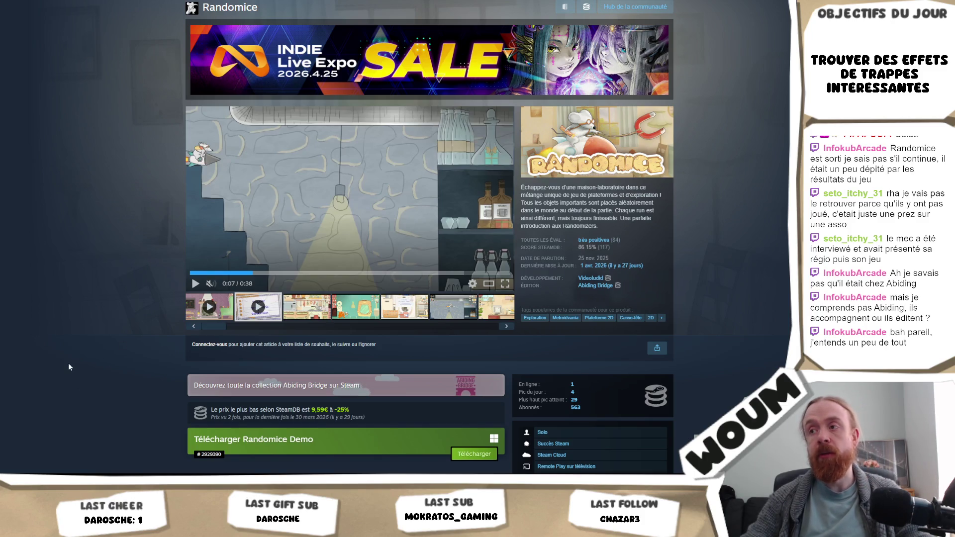
scroll(73, 321, "down", 4)
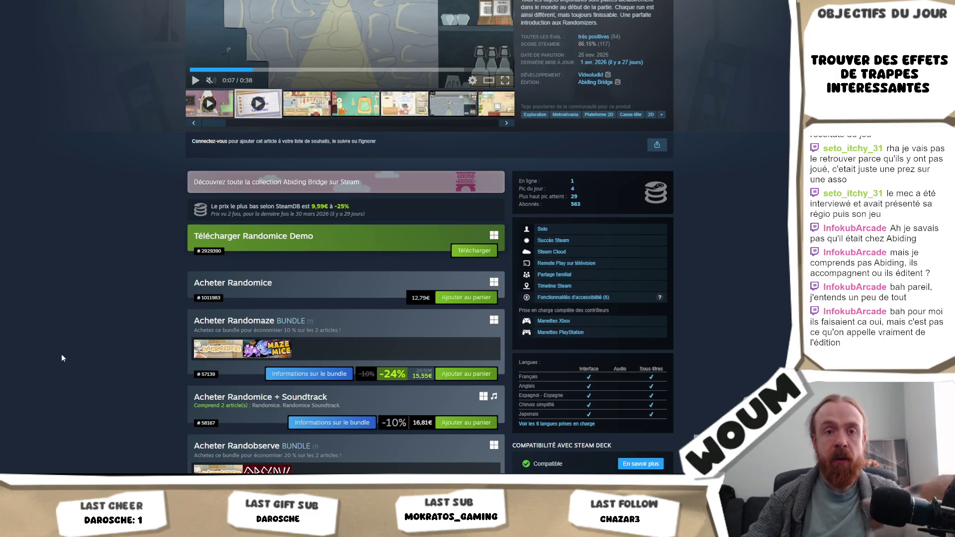
scroll(68, 343, "up", 5)
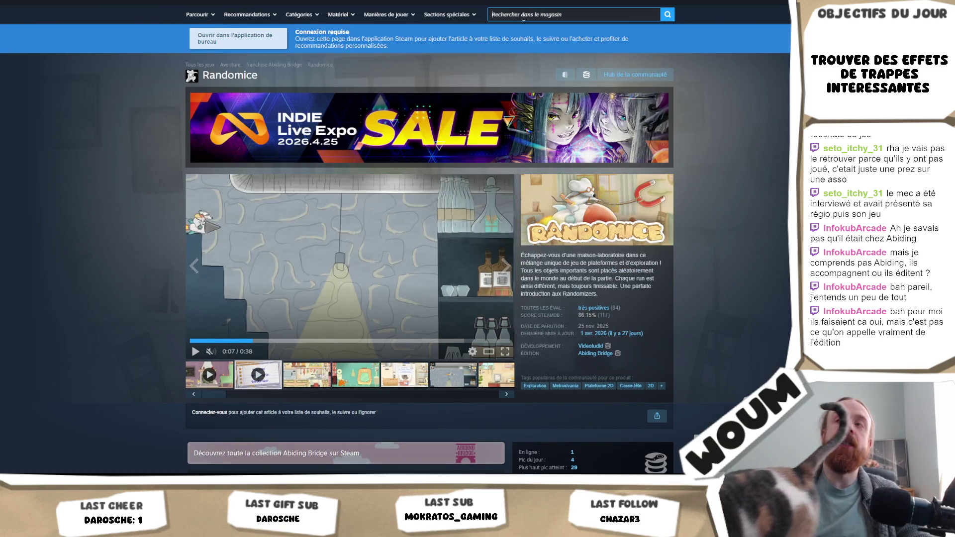
Search the Steam store for 'dreadhaven' and pick DreadHaven: The Last Colony.
left_click(524, 15)
type("dreadhaven")
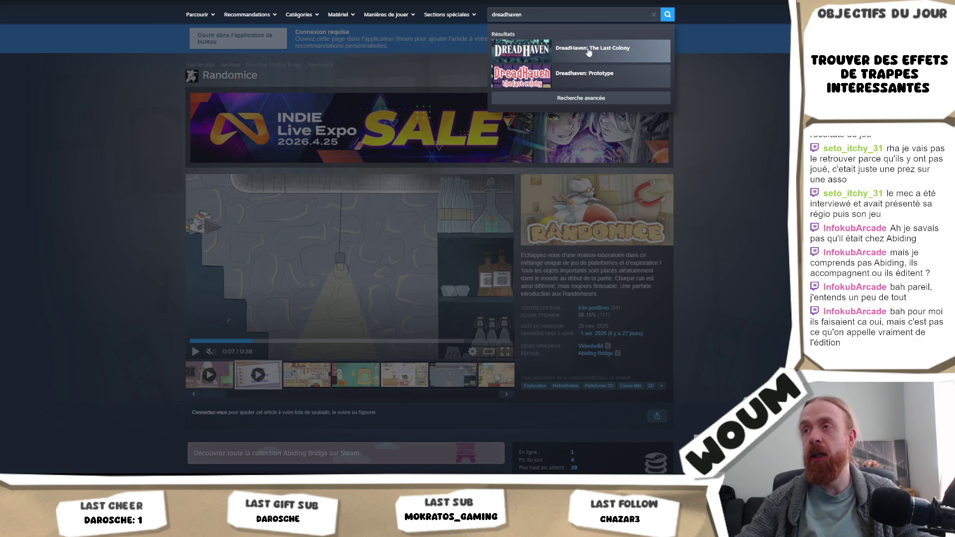
left_click(585, 58)
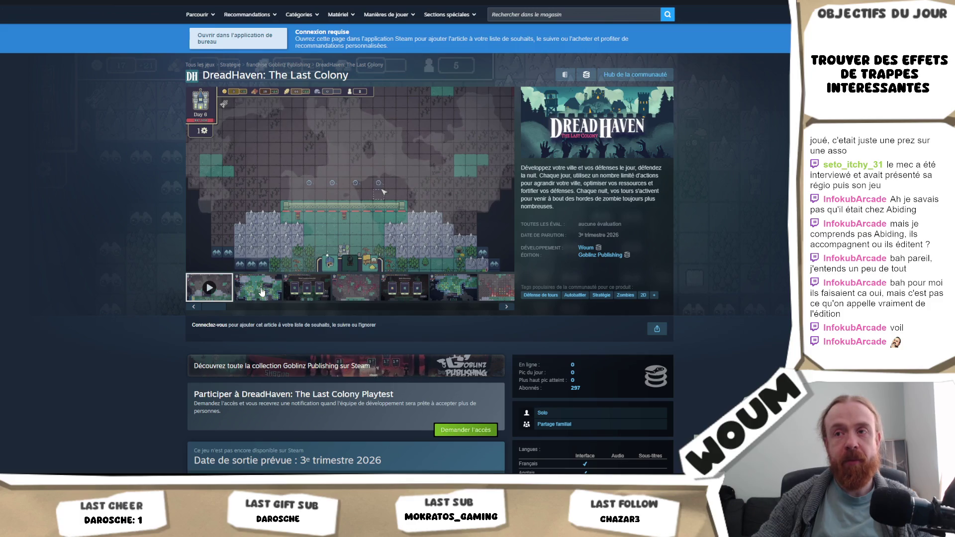
View the DreadHaven screenshots up to the red map, then open the Goblinz Publishing page.
left_click(262, 292)
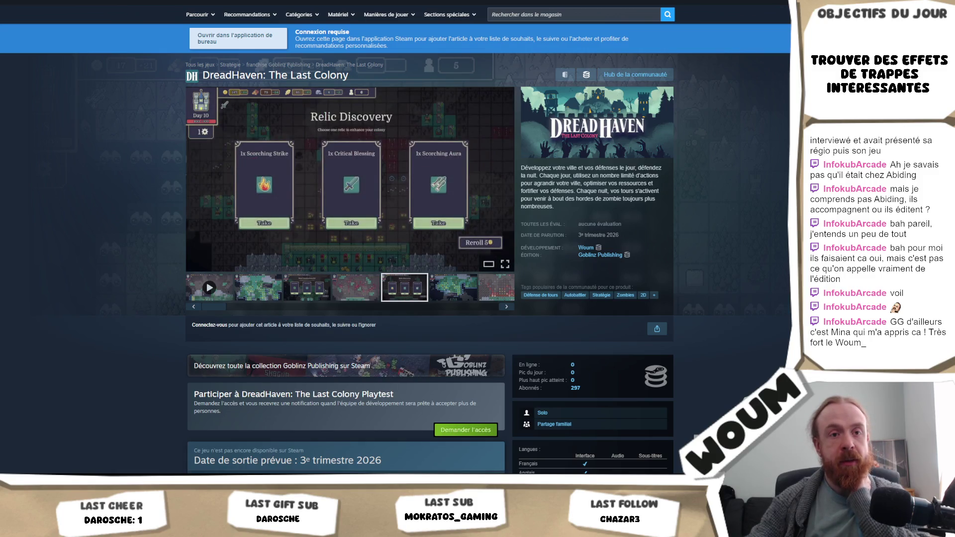
right_click(767, 261)
left_click(126, 213)
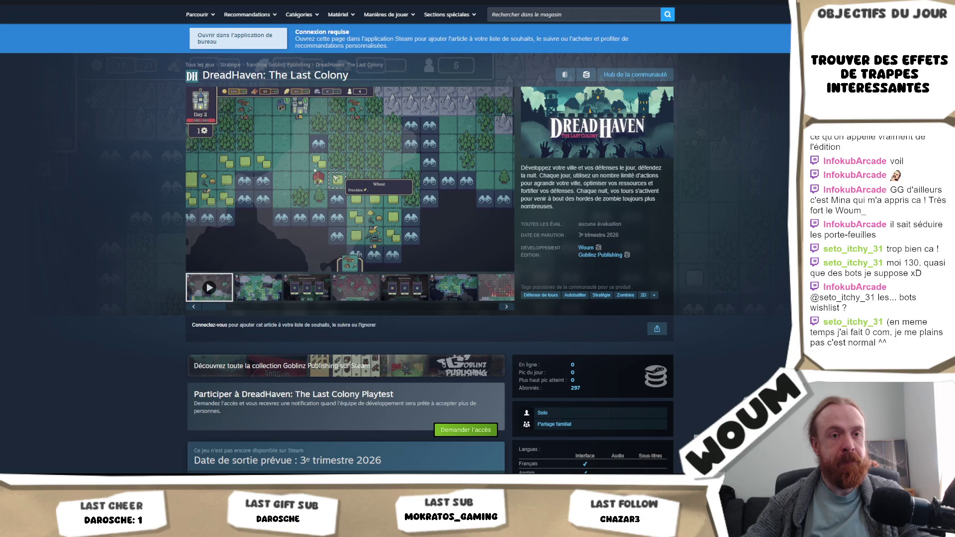
left_click(366, 299)
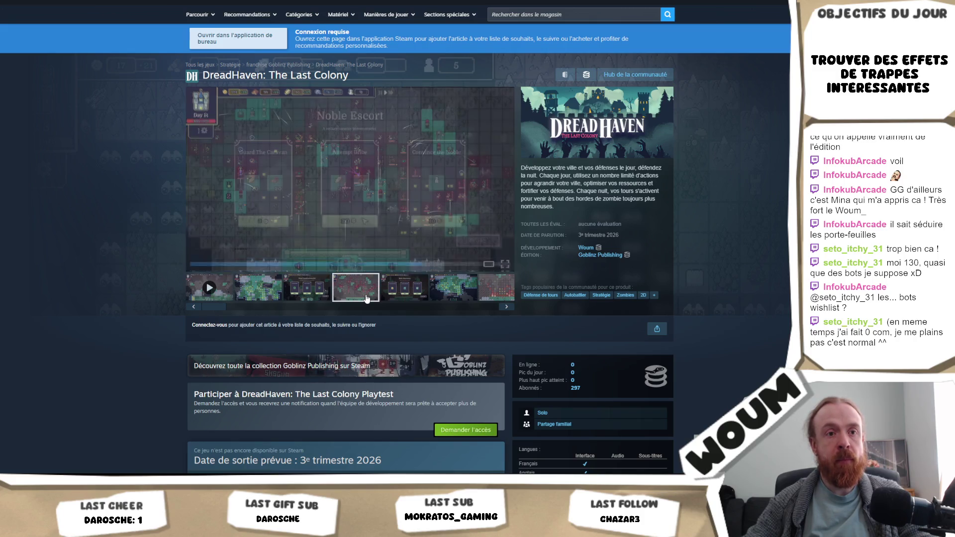
left_click(616, 256)
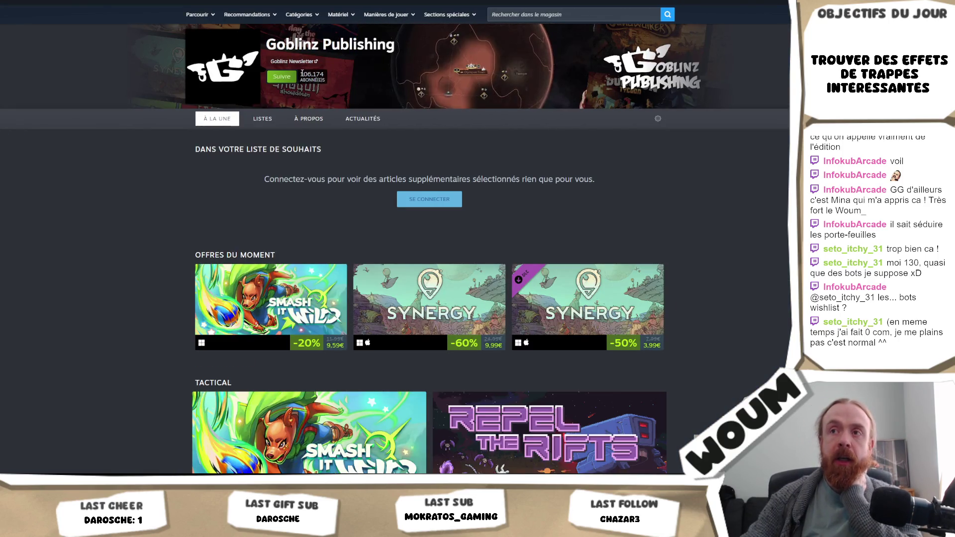
Clear the selection on the Goblinz Publishing follower count.
left_click(127, 202)
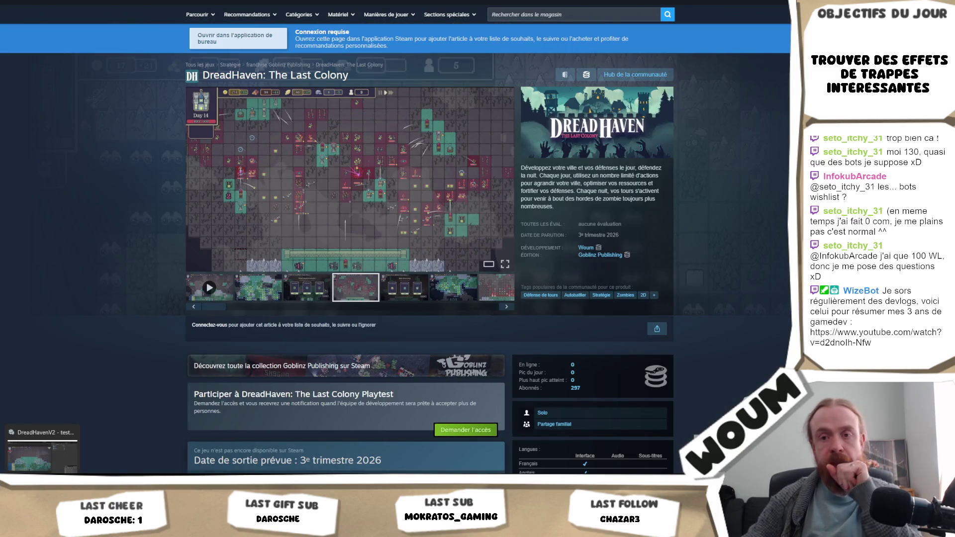
Bring the Unity editor running DreadHaven to the front from the taskbar preview.
left_click(72, 474)
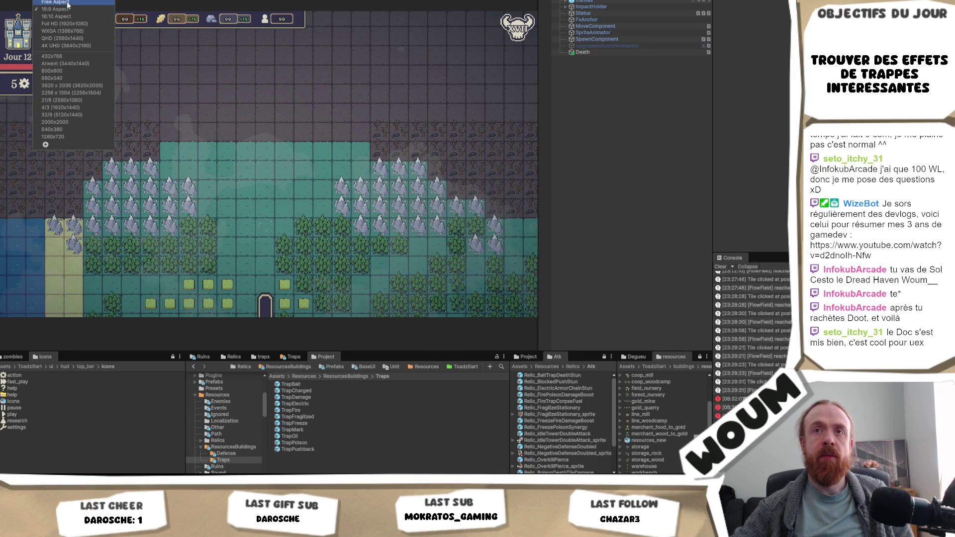
Set the Game view to 16:9 Aspect and start Play mode.
scroll(265, 149, "up", 2)
left_click(54, 1)
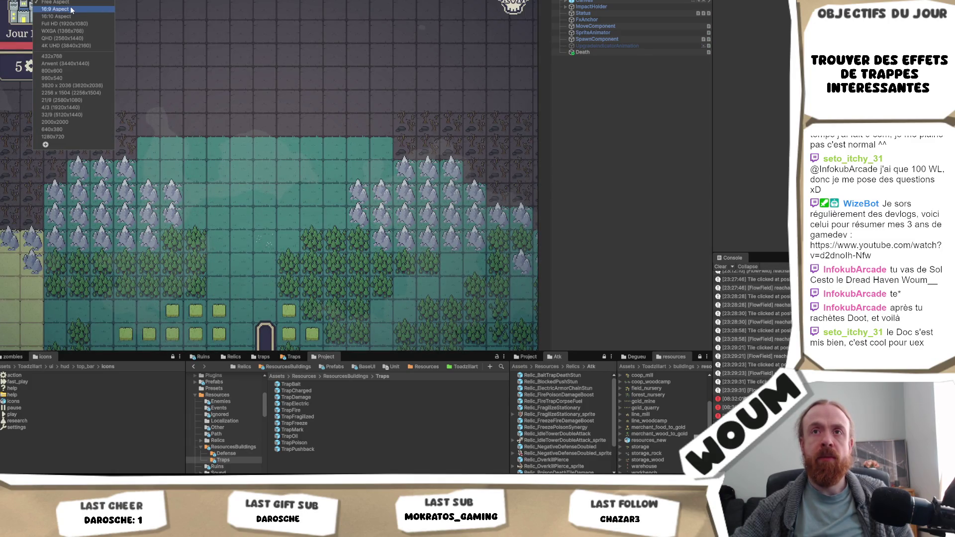
left_click(70, 7)
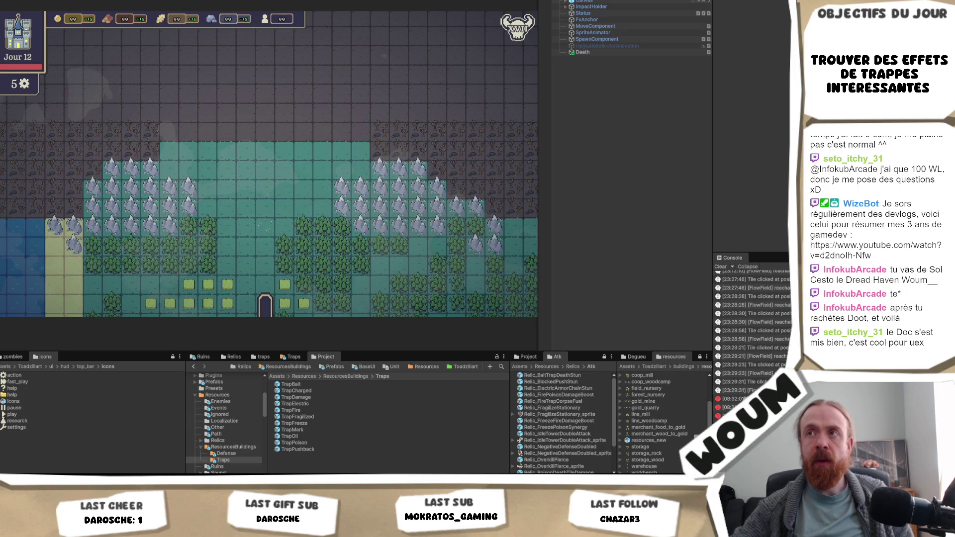
key("ctrl+p")
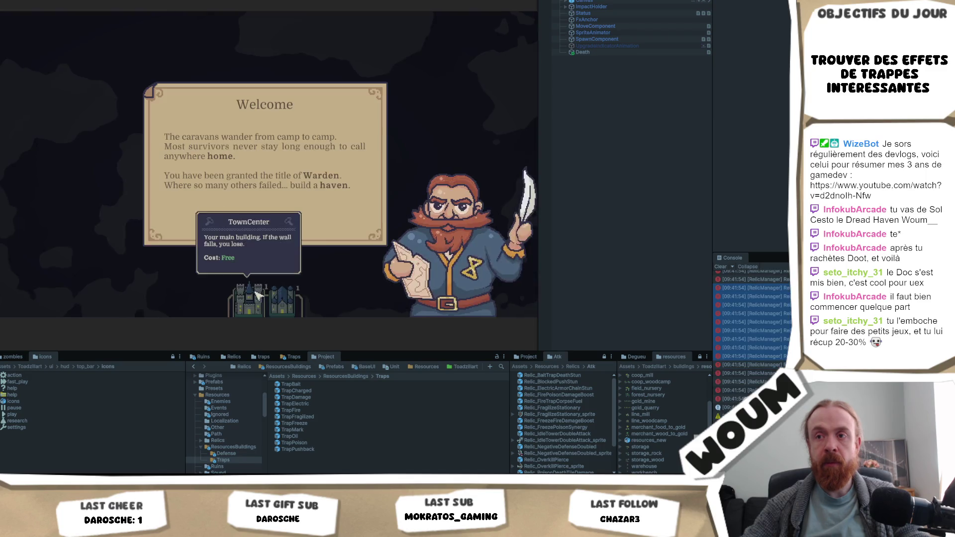
Dismiss the Welcome dialog, place the TownCenter on the map, and acknowledge the Limited time message.
left_click(266, 223)
left_click(249, 300)
left_click(269, 230)
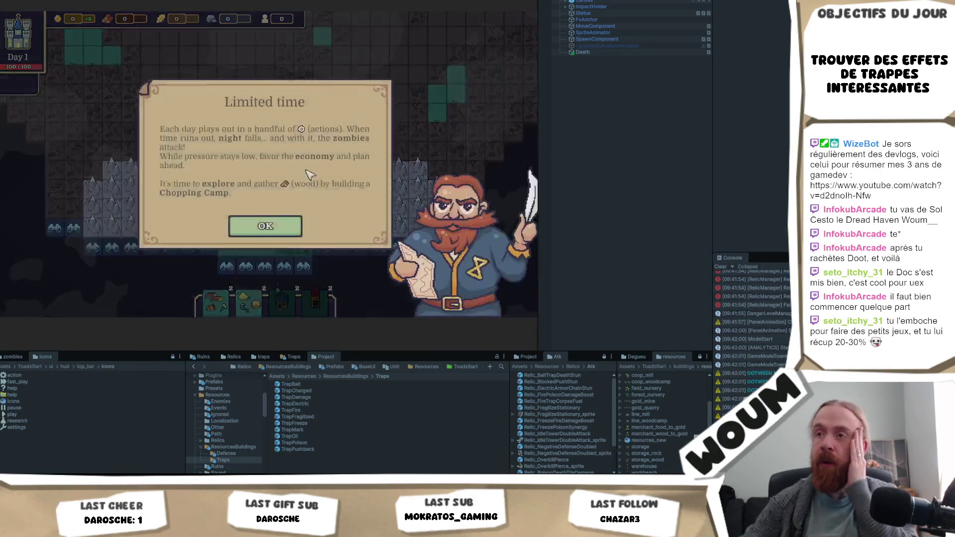
left_click(266, 225)
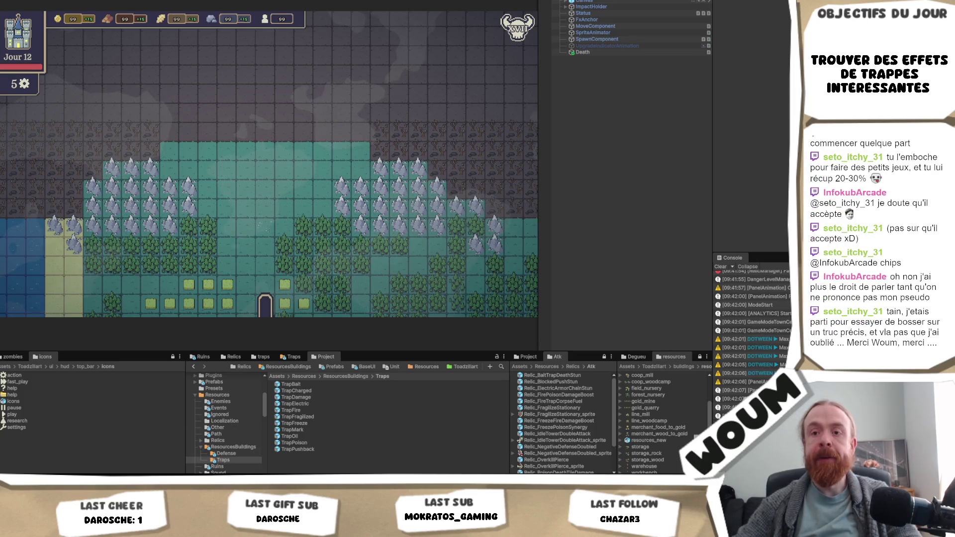
key("alt+Tab")
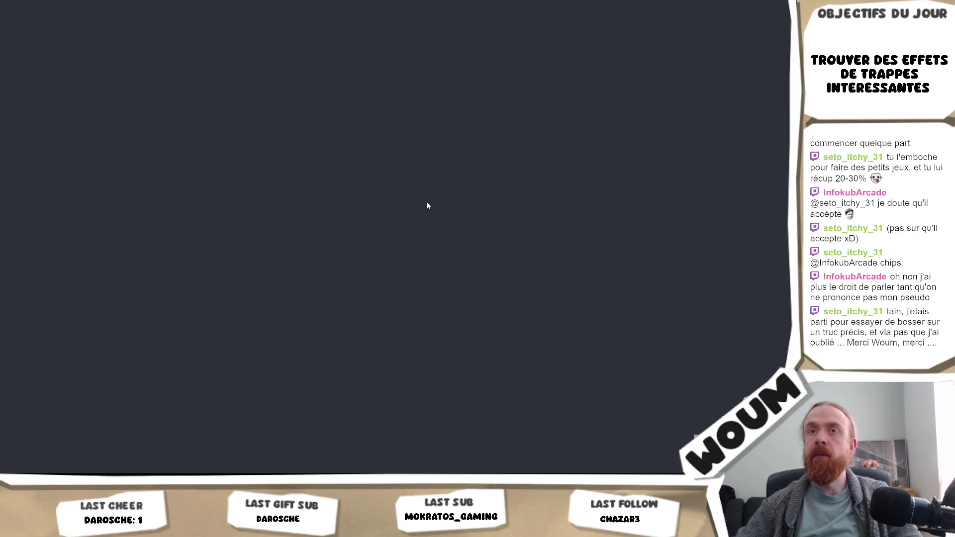
Show the games presented in 2026 and scroll down the grid.
scroll(463, 232, "up", 3)
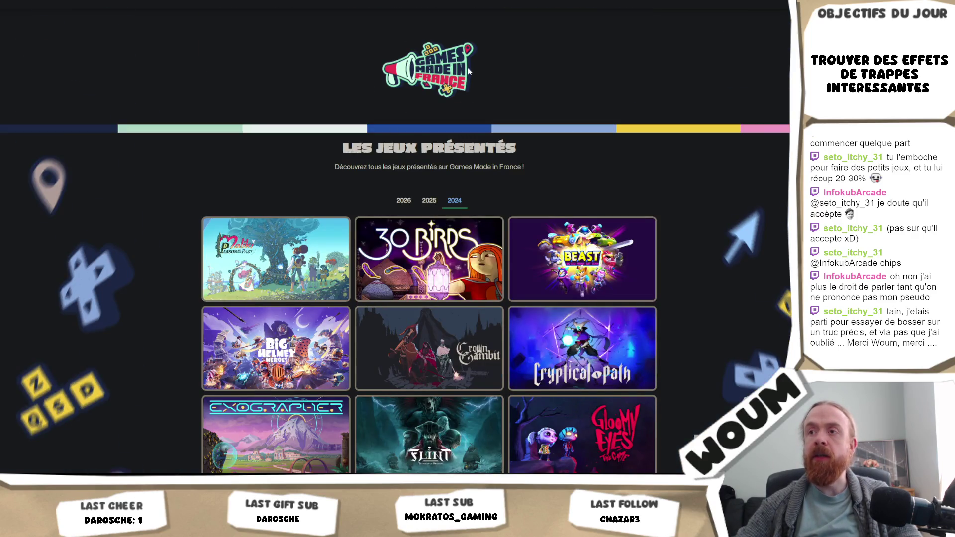
left_click(404, 201)
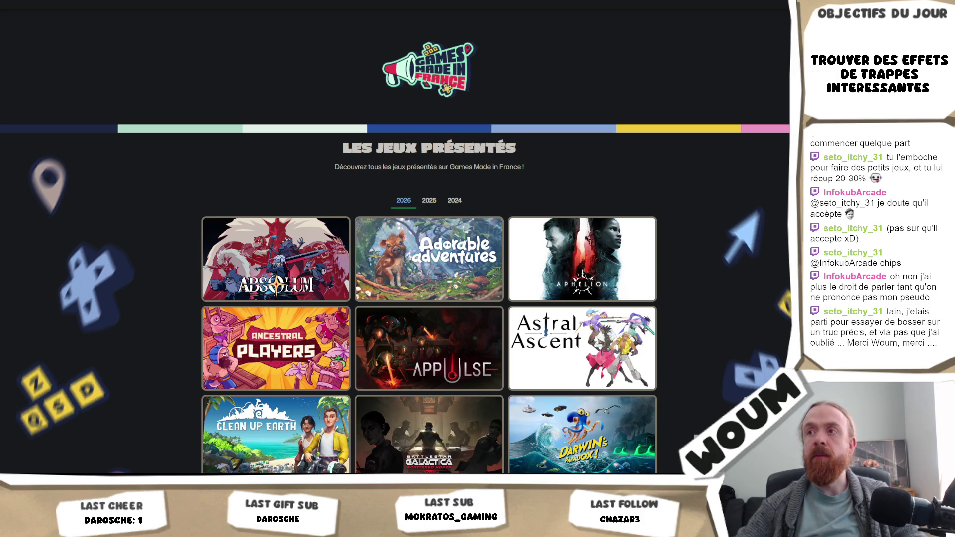
scroll(429, 248, "down", 15)
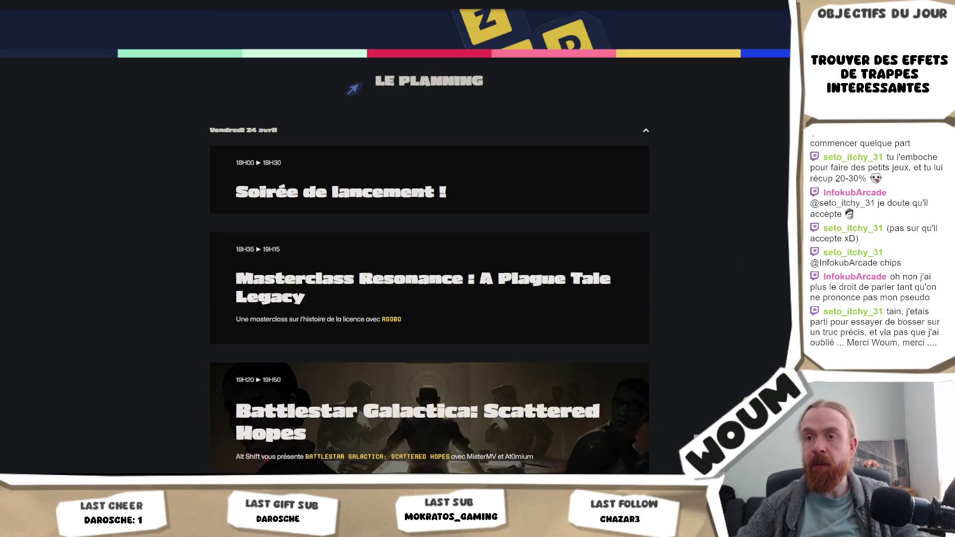
scroll(429, 249, "down", 10)
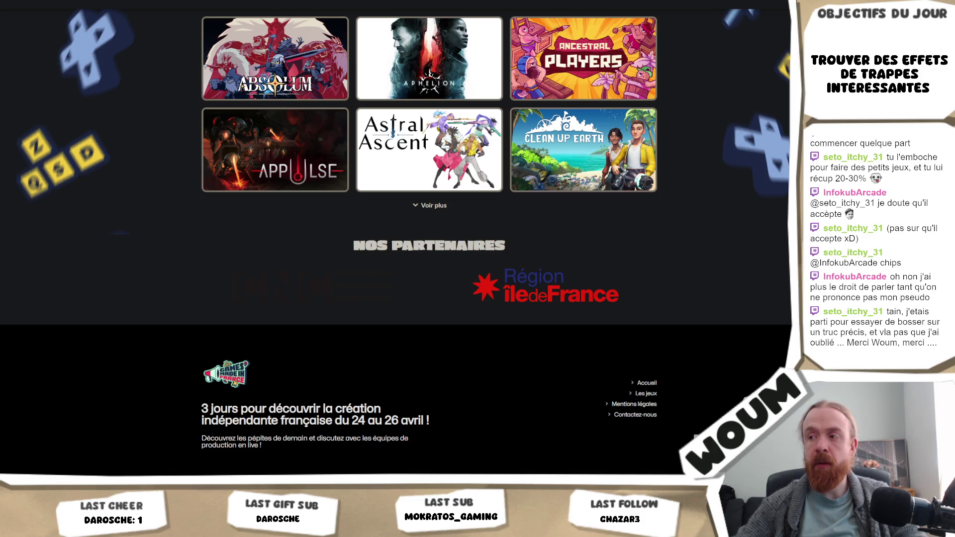
Open the site's Les jeux page, then the Steam Games Made in France event page in a new tab.
left_click(635, 394)
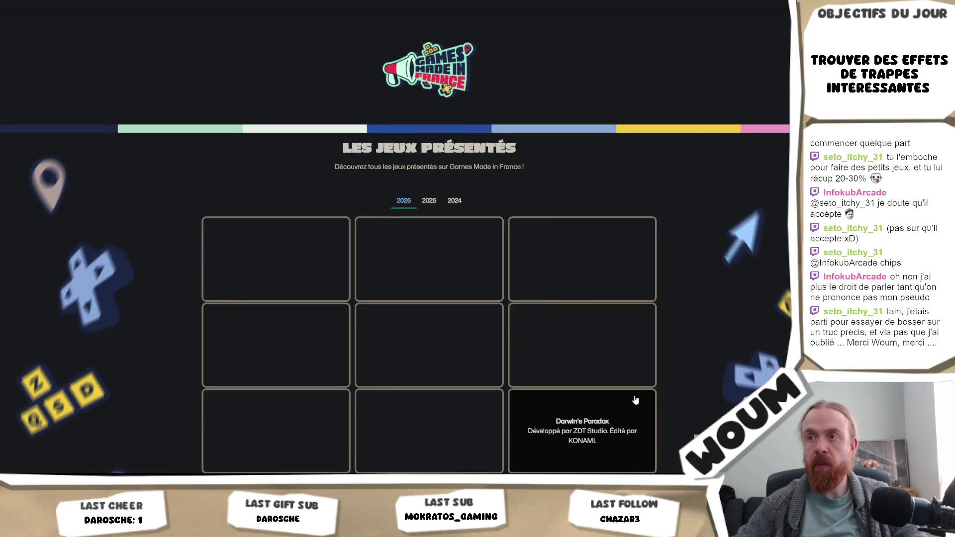
scroll(635, 398, "down", 2)
scroll(428, 248, "down", 10)
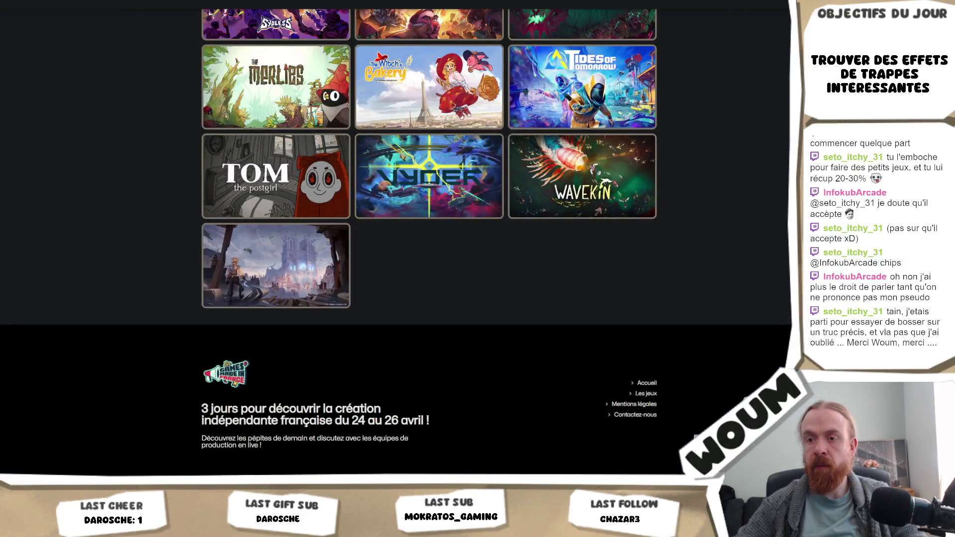
left_click(652, 395)
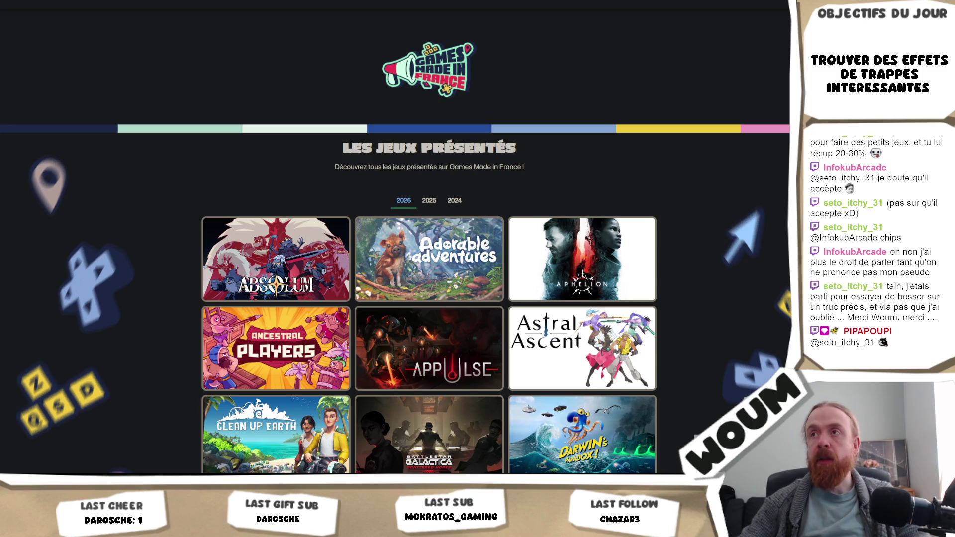
key("ctrl+t")
left_click(547, 125)
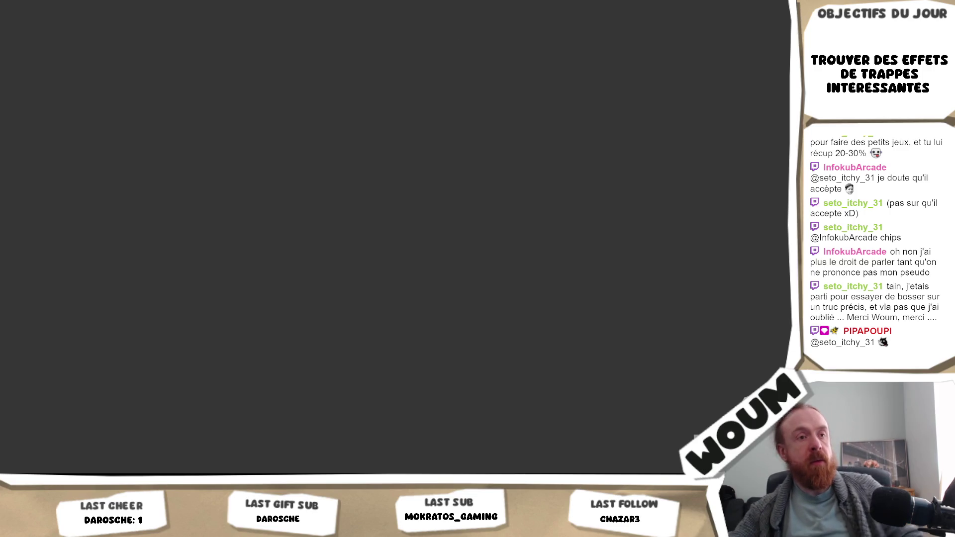
Scroll through the Goblinz Publishing store page, jumping back to the top once.
scroll(543, 177, "down", 10)
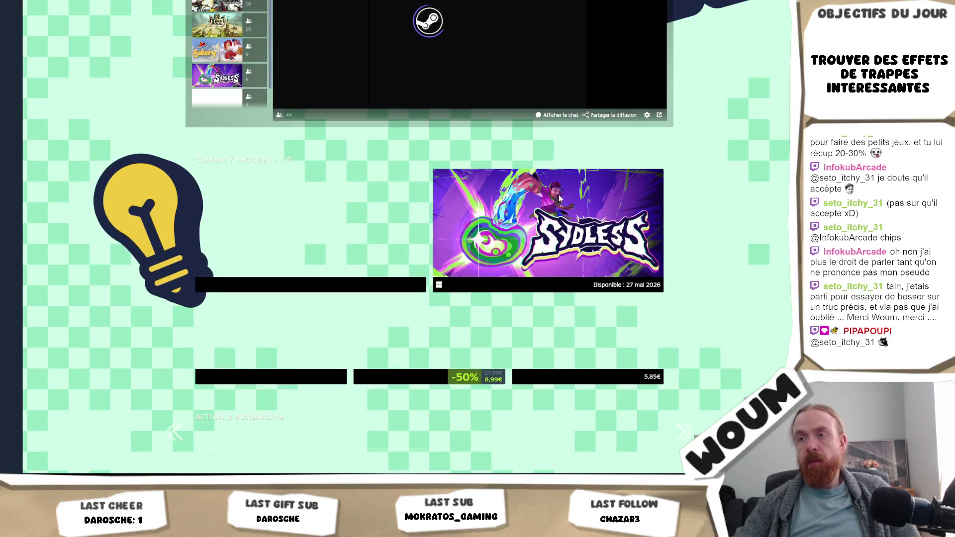
scroll(722, 294, "down", 10)
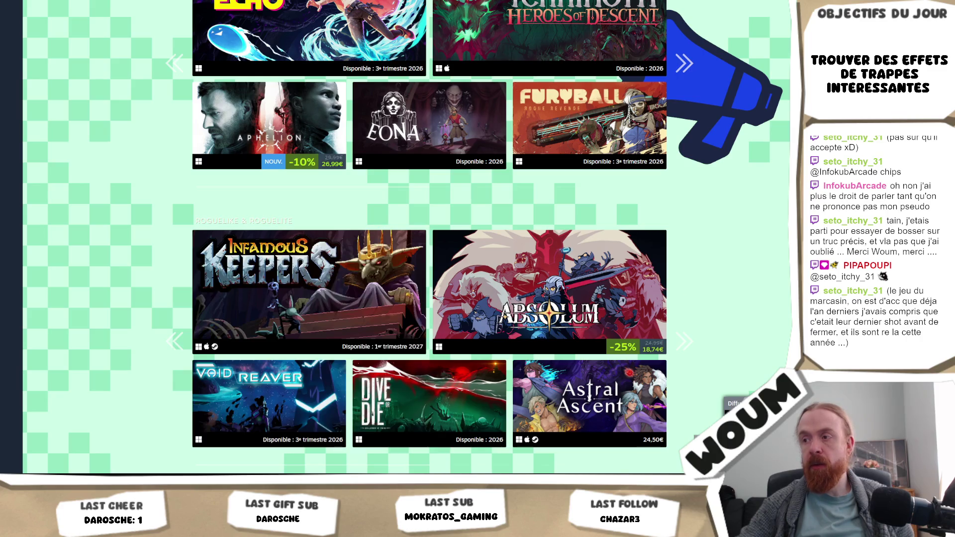
scroll(781, 351, "down", 7)
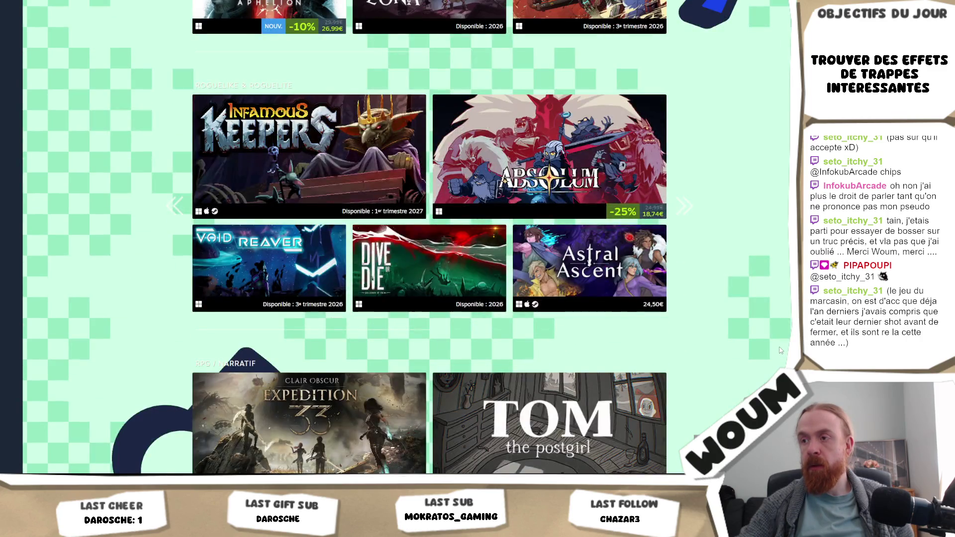
scroll(781, 351, "down", 16)
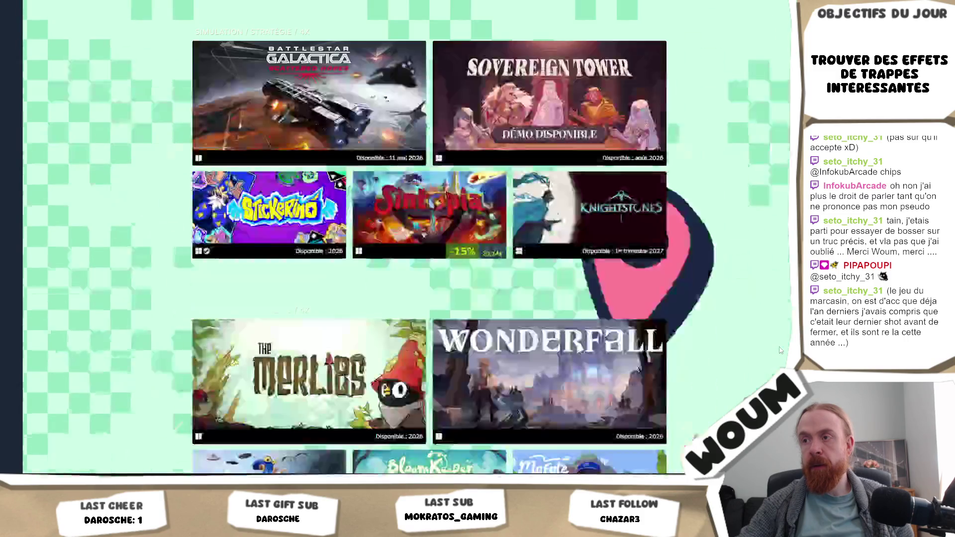
scroll(781, 350, "down", 4)
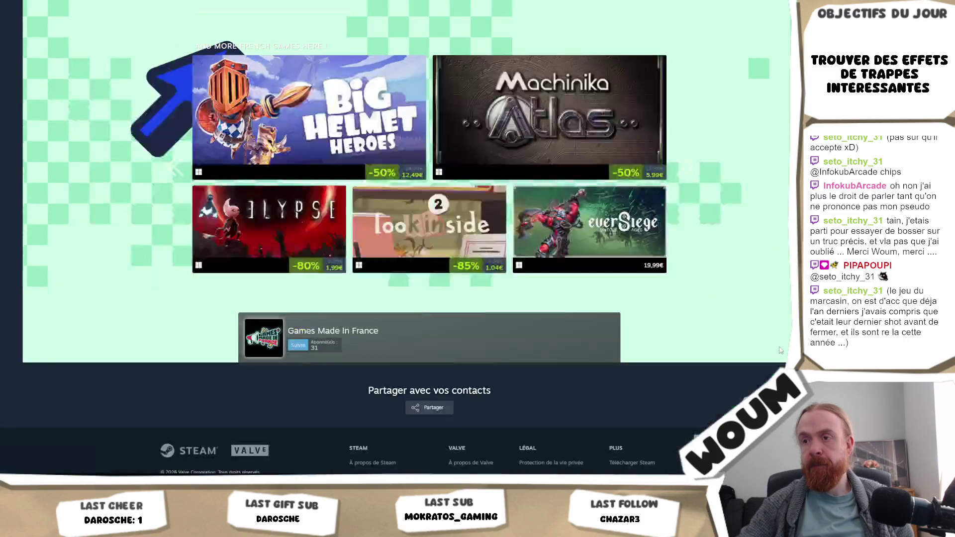
key("Home")
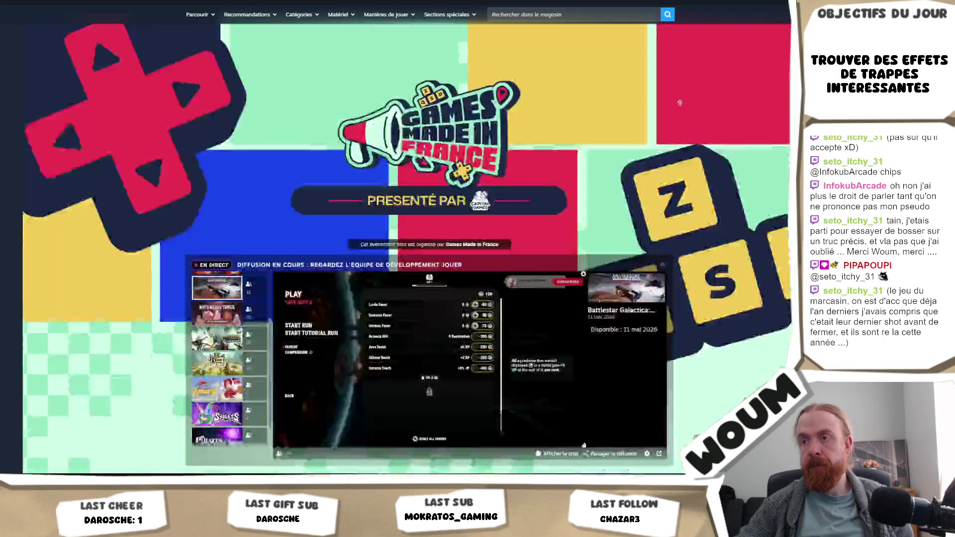
scroll(734, 329, "down", 4)
scroll(731, 333, "down", 5)
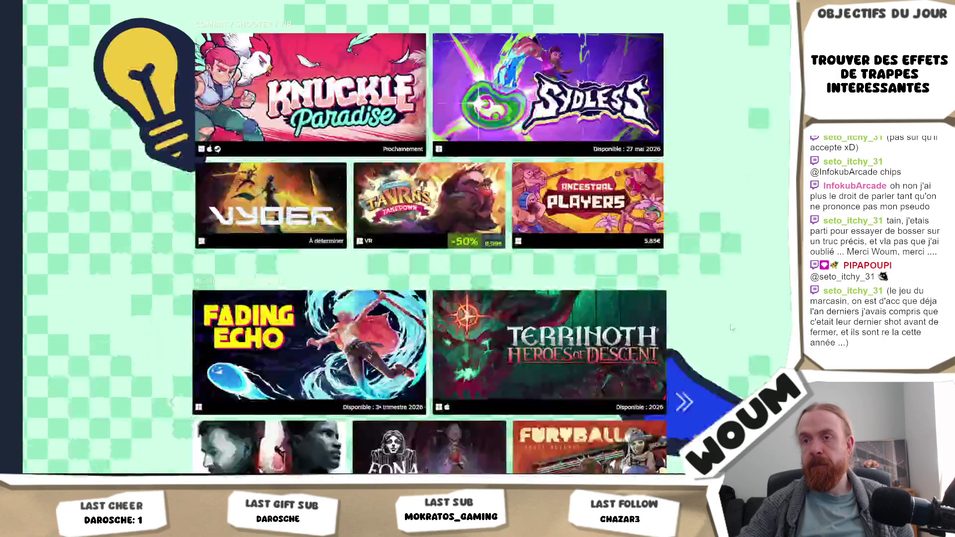
scroll(732, 330, "up", 5)
scroll(731, 328, "down", 16)
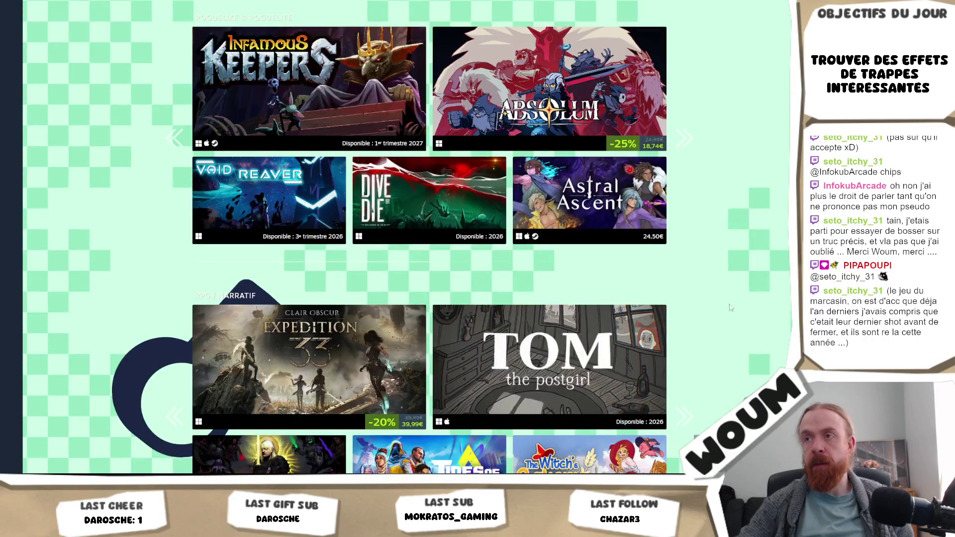
Page through the Roguelike and RPG/Narratif game carousels.
left_click(684, 140)
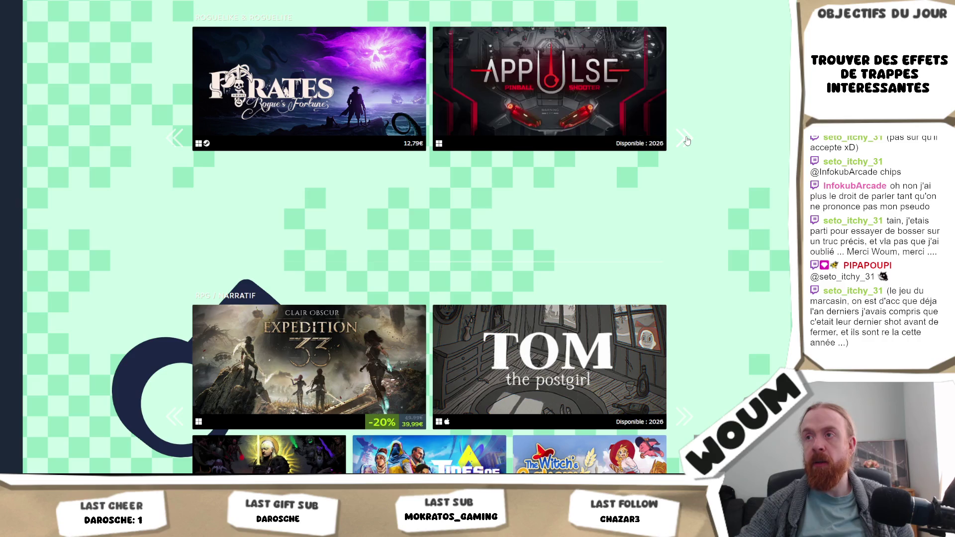
left_click(686, 140)
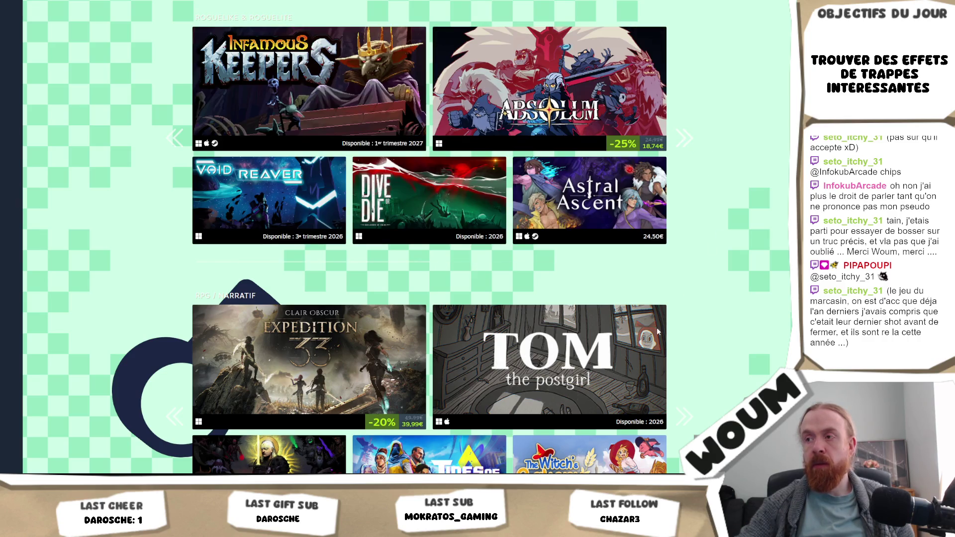
left_click(685, 416)
scroll(712, 379, "down", 3)
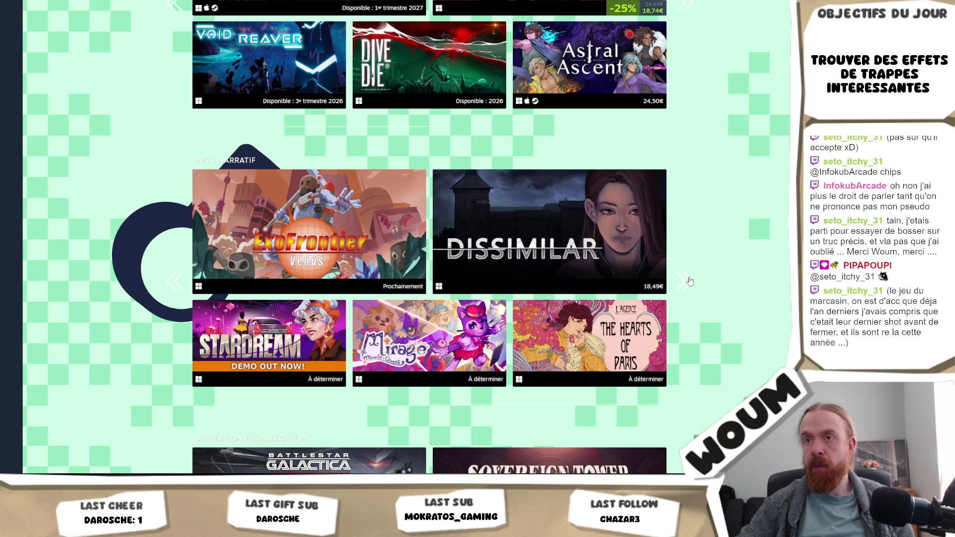
left_click(685, 282)
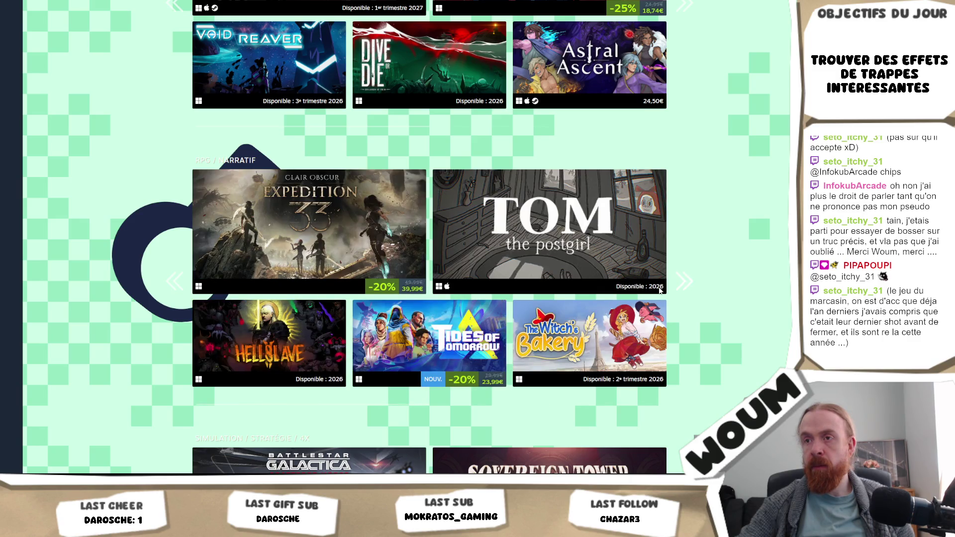
left_click(174, 278)
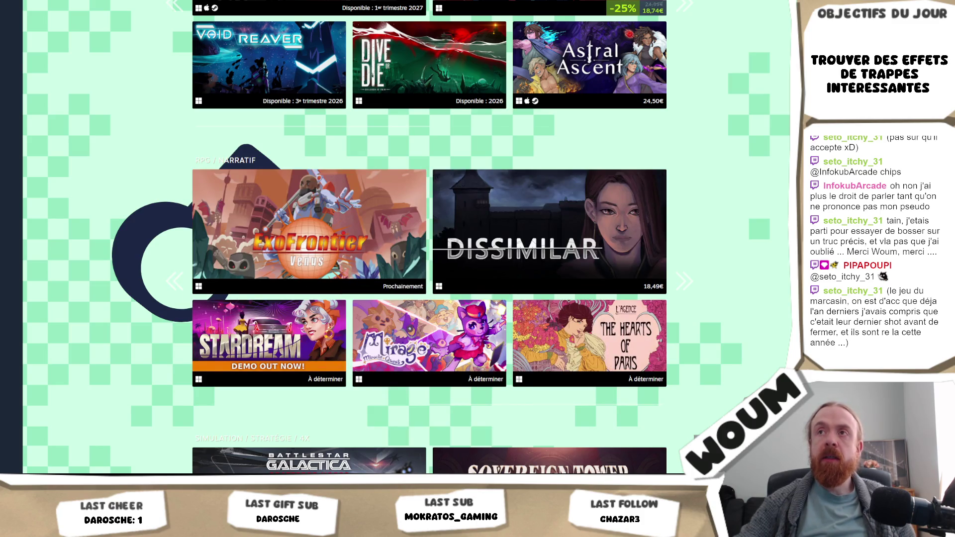
Go back to the Goblinz Publishing page, then return to the Games Made in France list.
key("alt+Left")
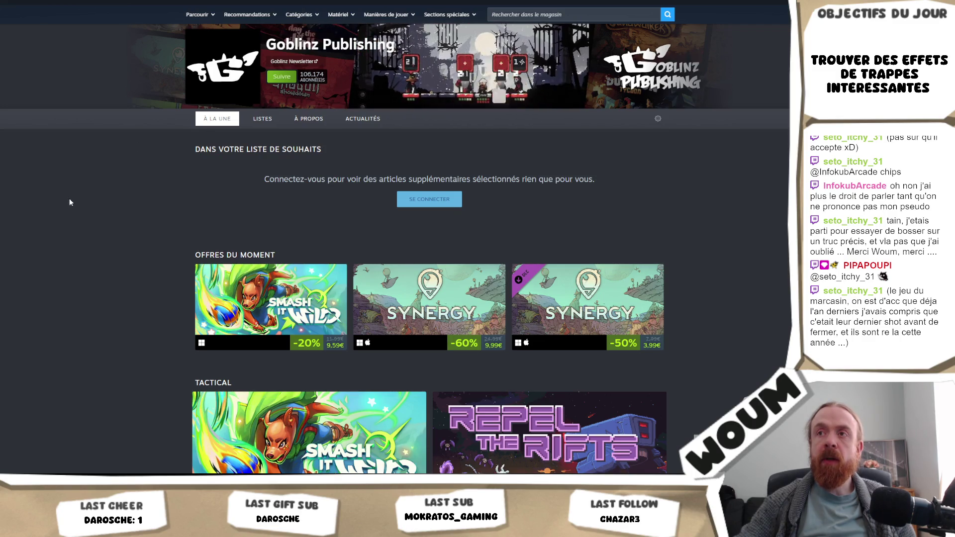
scroll(69, 202, "down", 4)
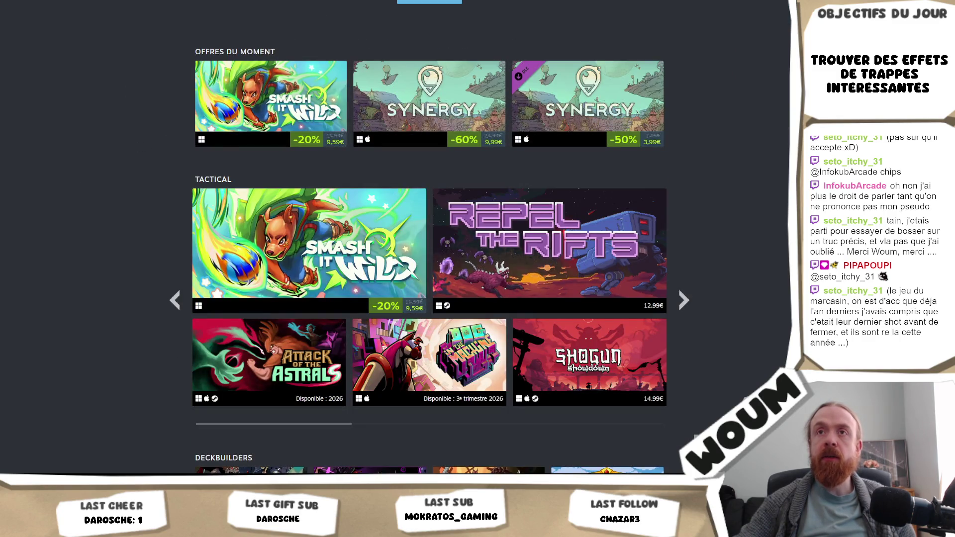
key("alt+Right")
scroll(428, 239, "down", 4)
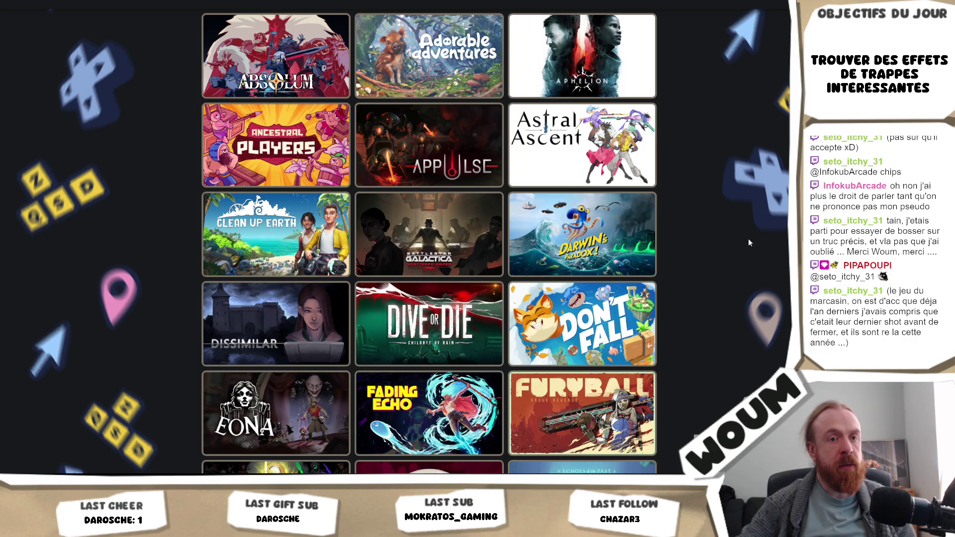
Show the games presented in 2025 and scroll down the grid.
scroll(738, 258, "up", 3)
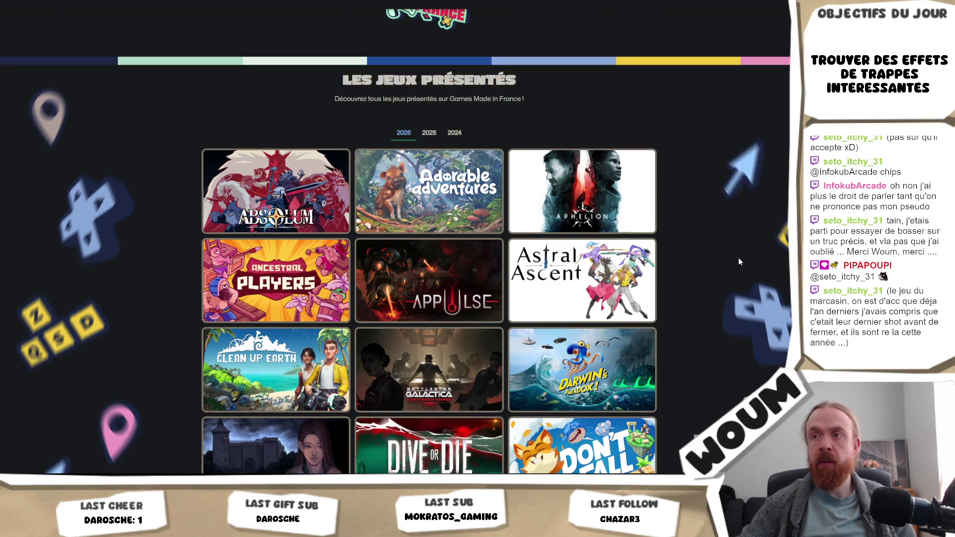
left_click(429, 133)
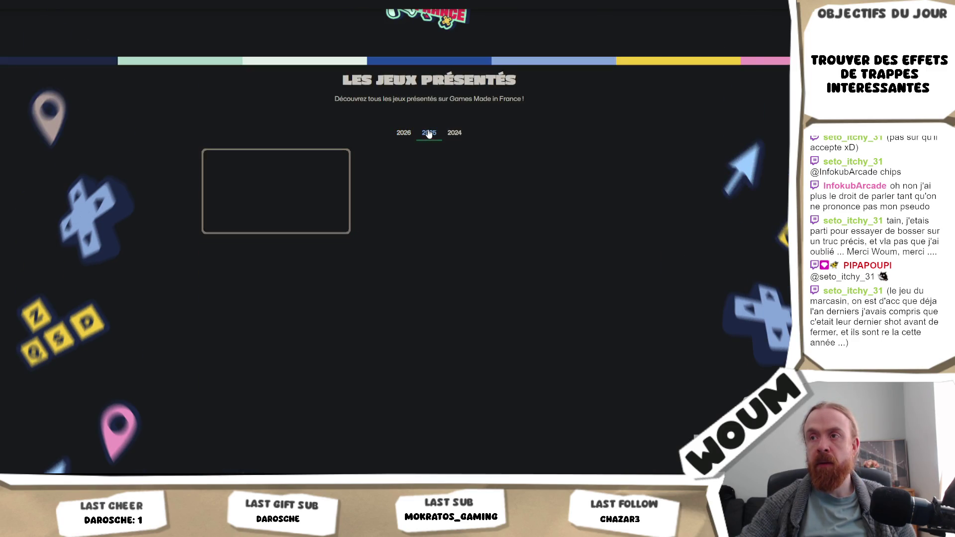
scroll(429, 248, "down", 2)
scroll(785, 171, "down", 15)
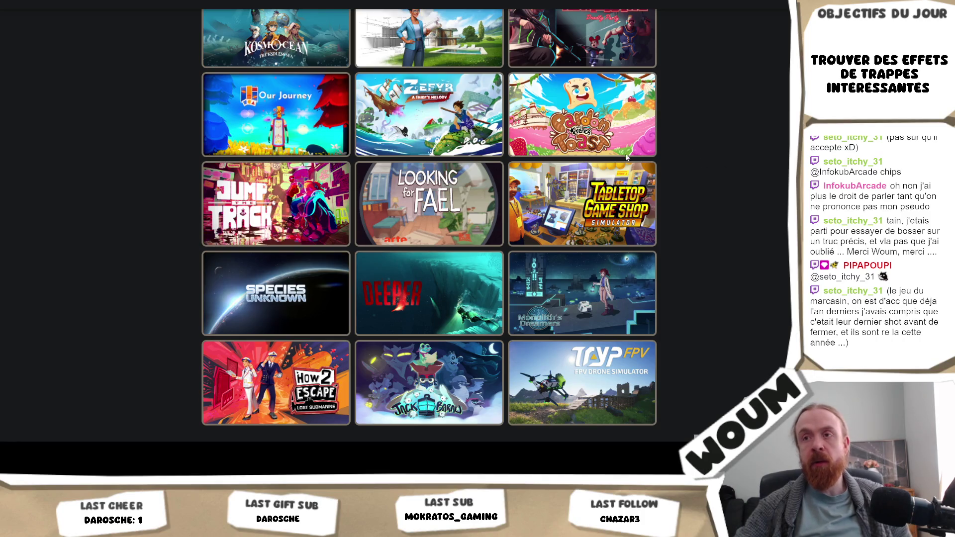
Open Jump the Track's store page, view its fourth screenshot, and go back.
left_click(275, 228)
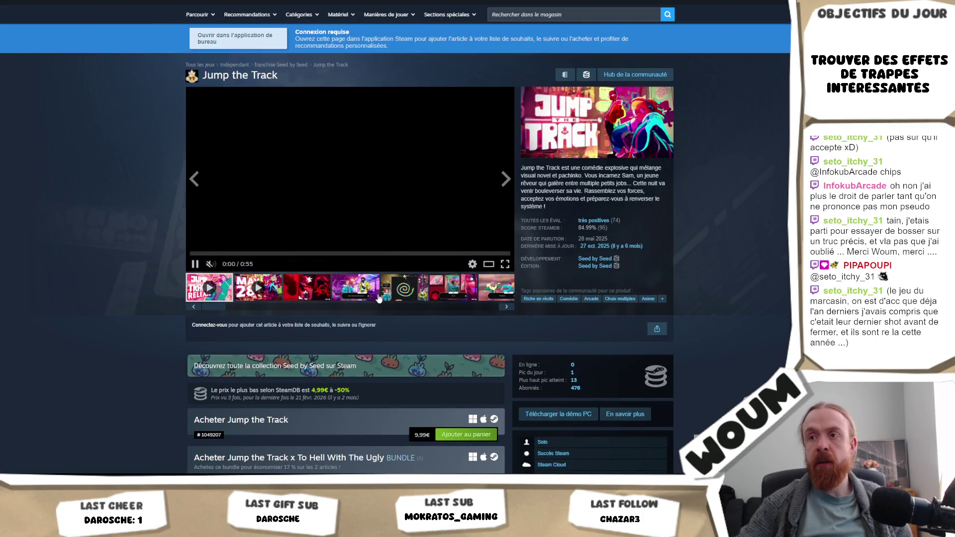
left_click(352, 292)
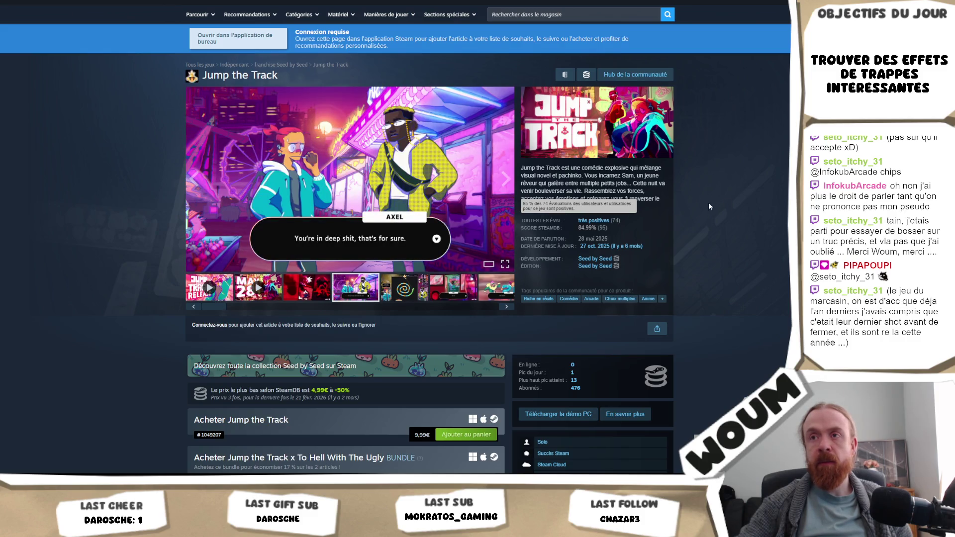
key("alt+Left")
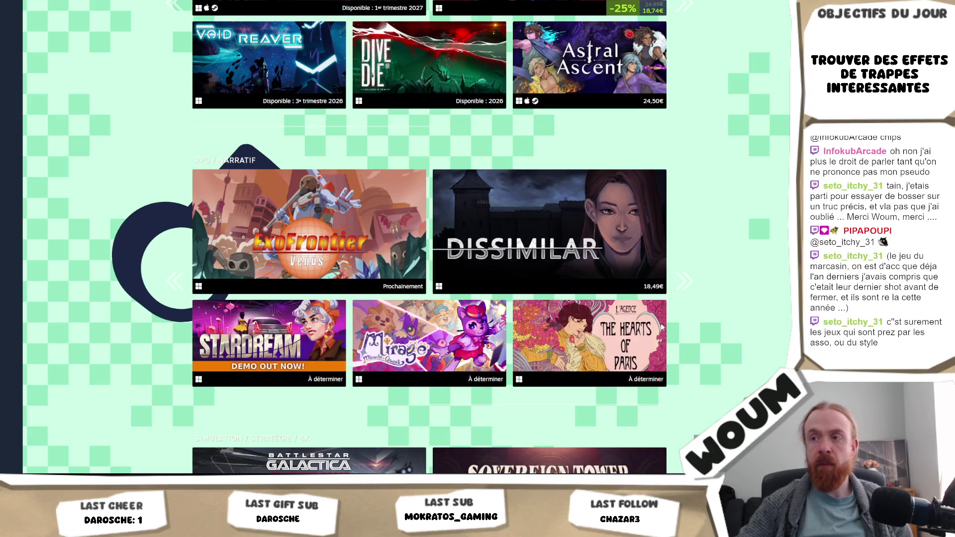
Advance the Simulation/Stratégie carousel by two pages.
scroll(723, 317, "down", 4)
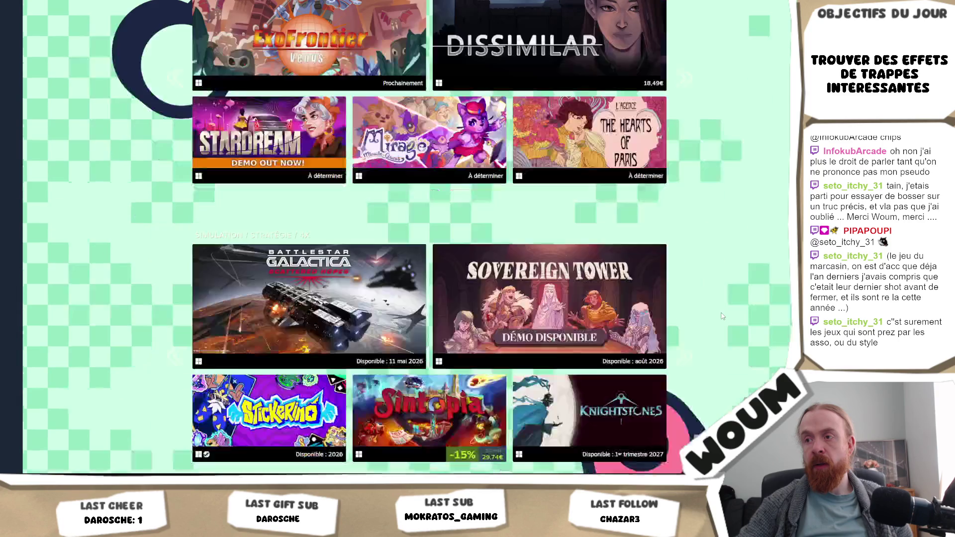
mouse_move(496, 175)
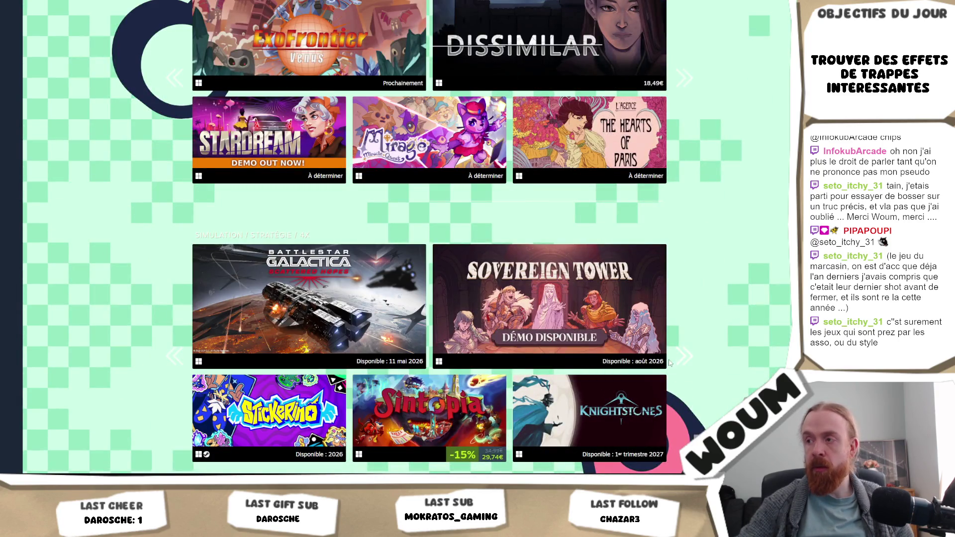
left_click(690, 361)
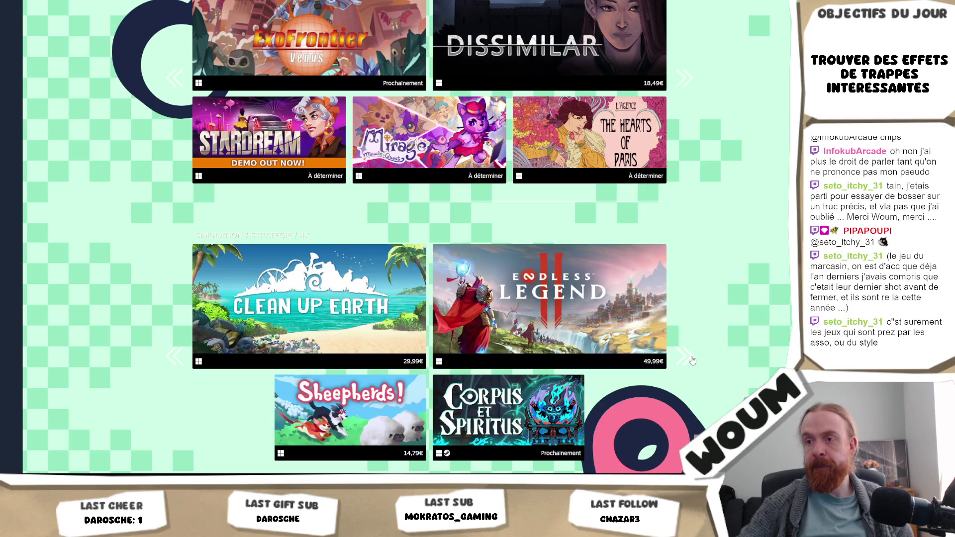
left_click(689, 357)
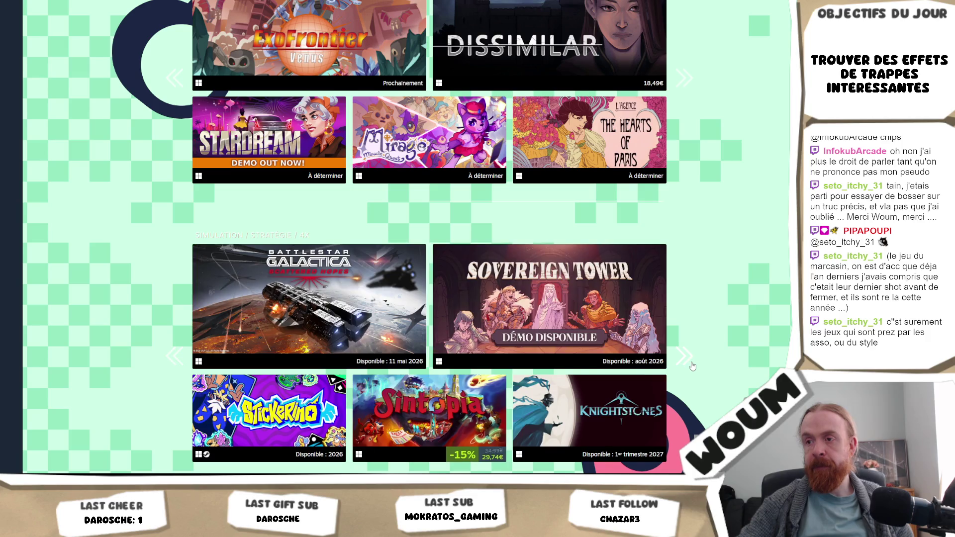
scroll(693, 366, "down", 6)
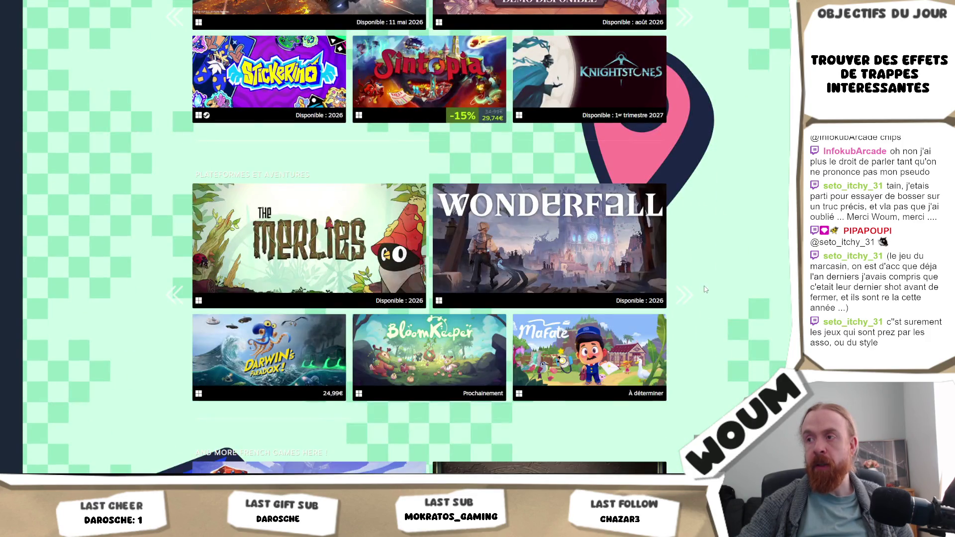
Advance the Plateformes et Aventures carousel twice to reach Maseylia and Lava Loop.
left_click(689, 298)
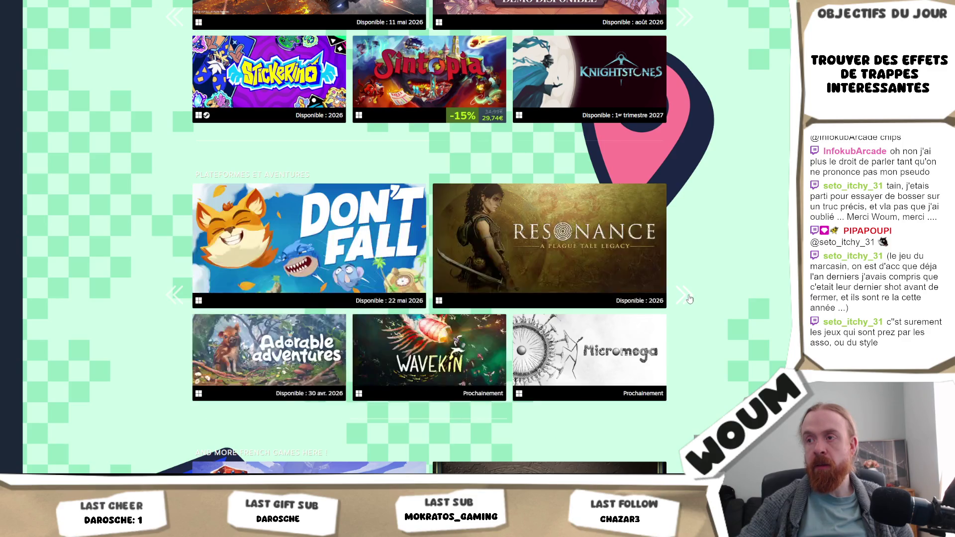
left_click(689, 299)
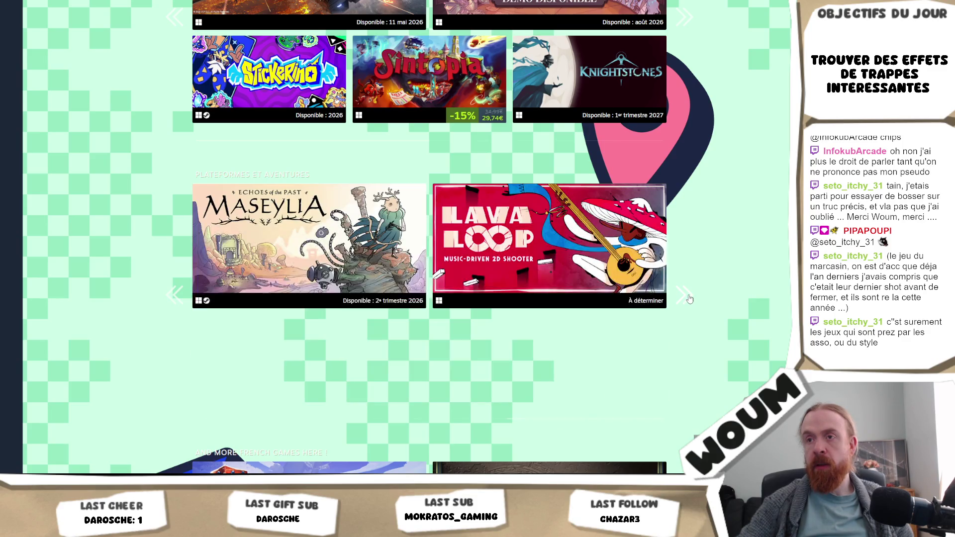
scroll(690, 298, "down", 4)
scroll(622, 268, "up", 4)
mouse_move(591, 254)
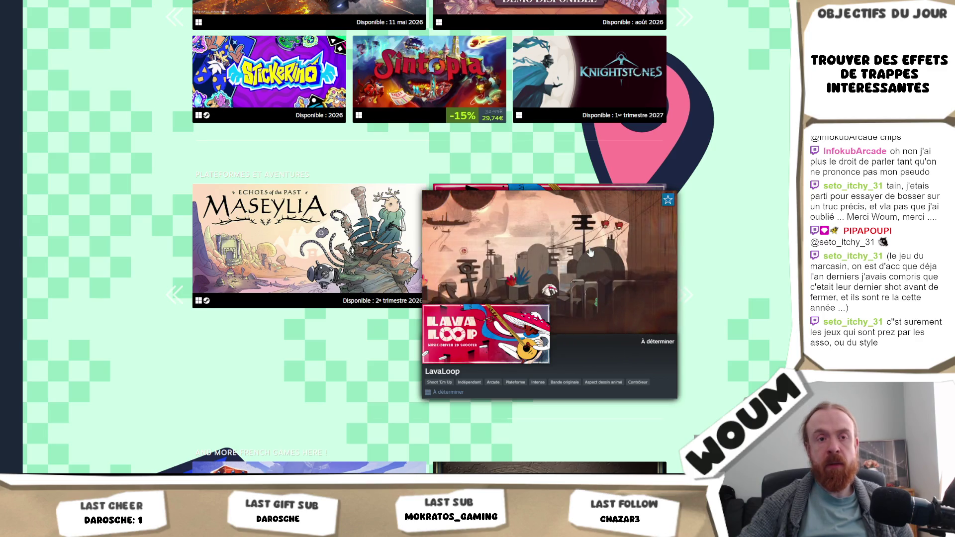
scroll(688, 282, "down", 5)
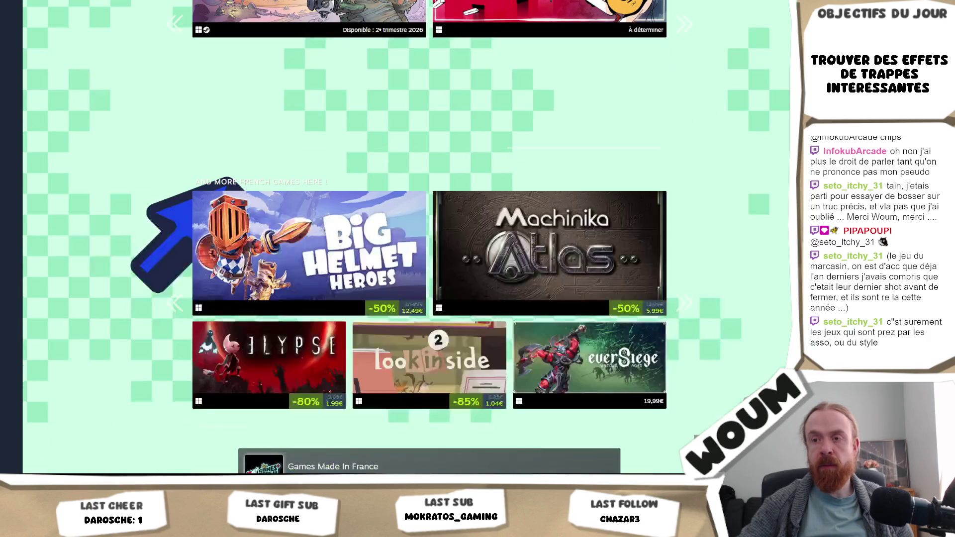
Page the More French games carousel forward twice and back once.
left_click(692, 302)
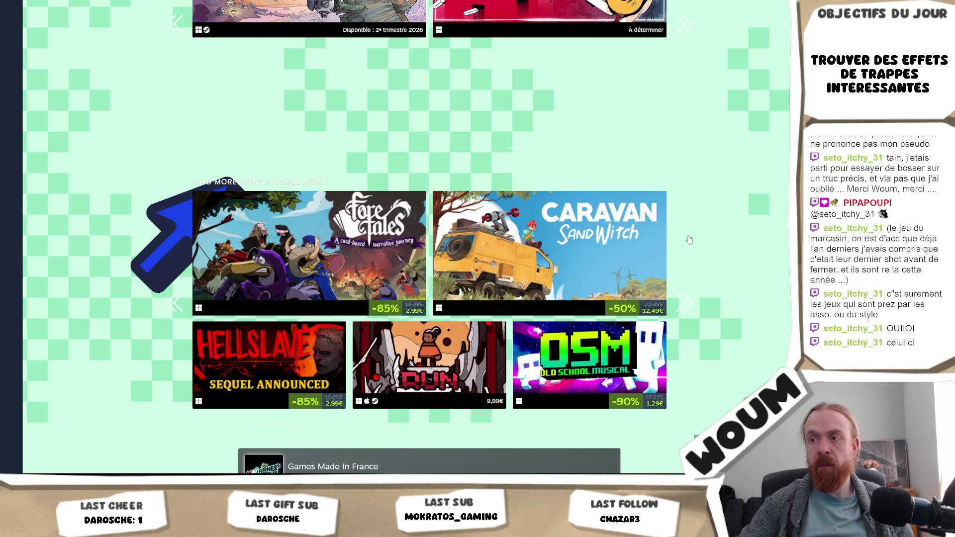
left_click(692, 309)
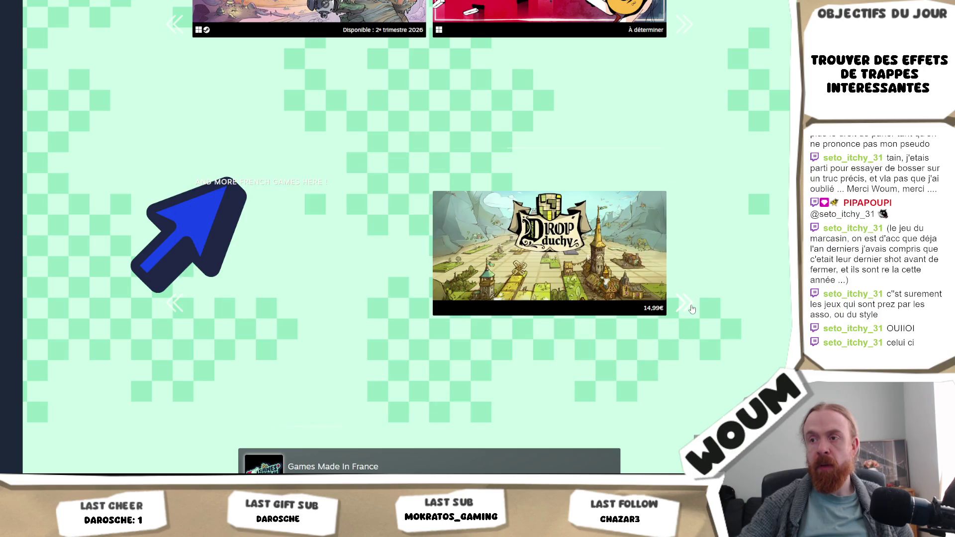
mouse_move(209, 295)
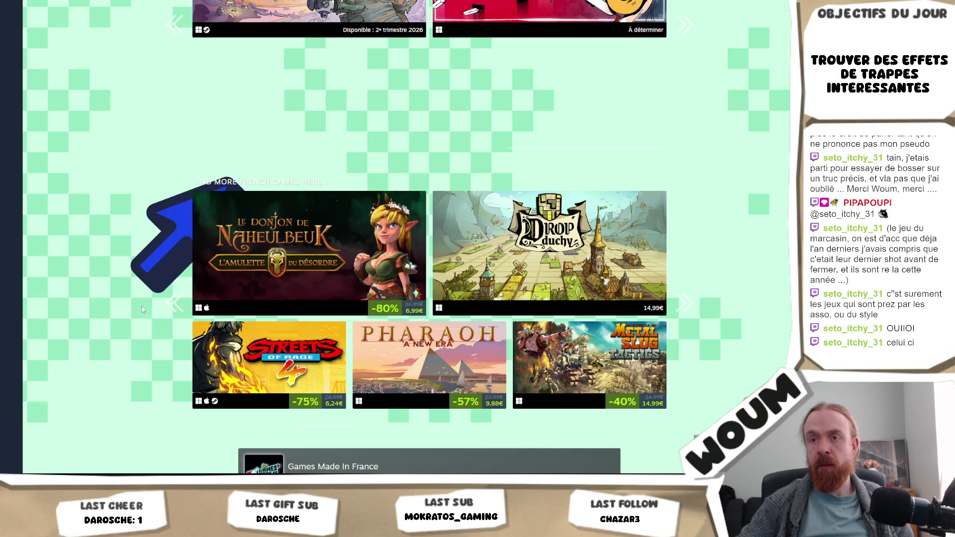
left_click(172, 303)
mouse_move(423, 367)
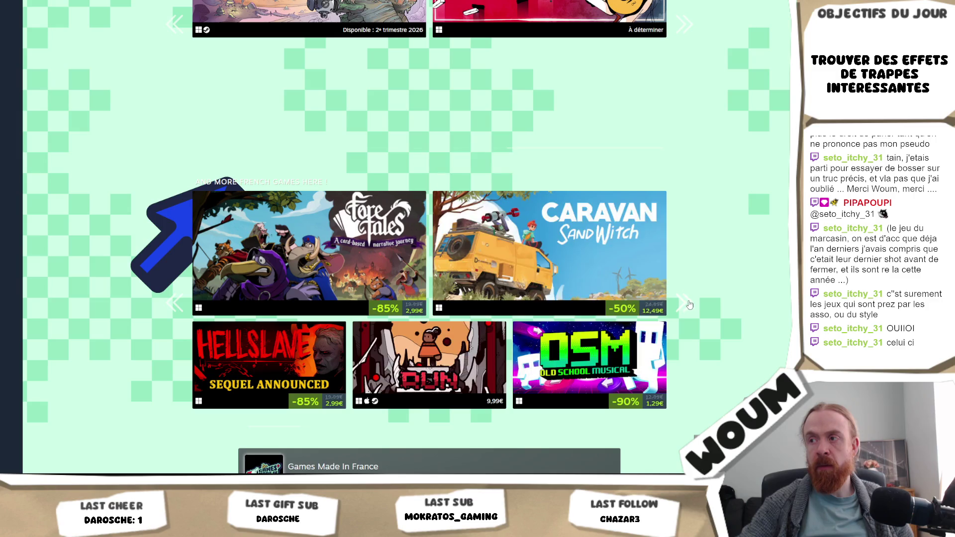
Page ahead to Lost Records and Jusant, back to Fore Tales, then open RUN: The world in-between.
left_click(687, 305)
left_click(688, 304)
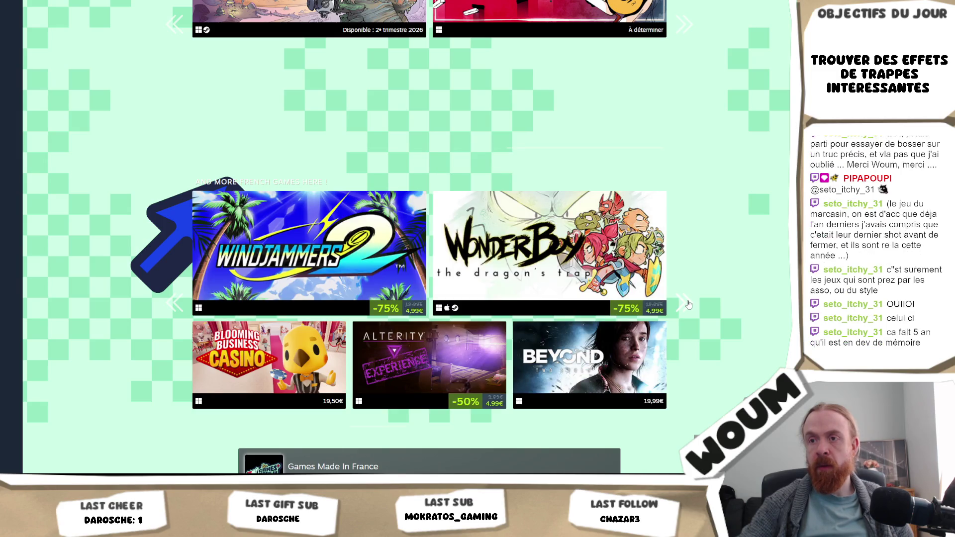
left_click(687, 304)
left_click(687, 304)
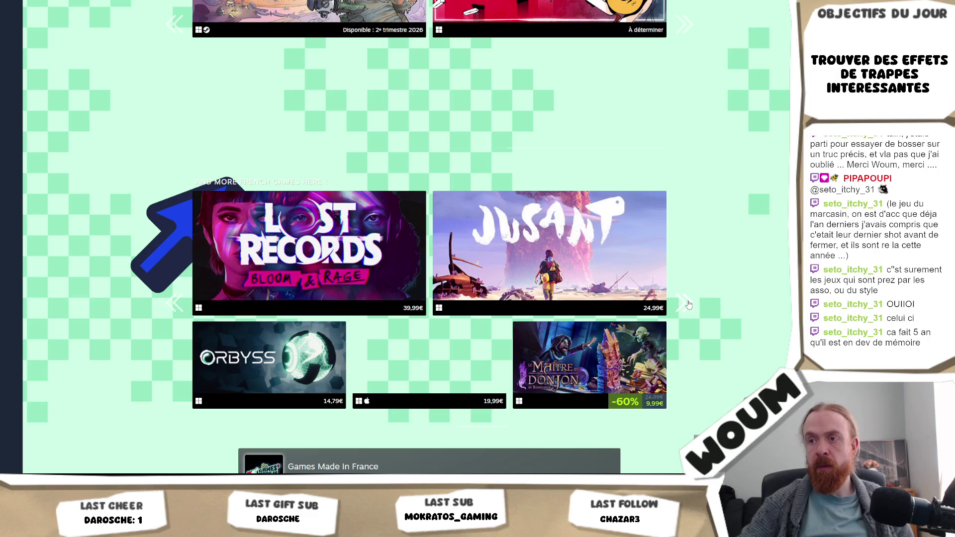
left_click(175, 303)
left_click(175, 304)
left_click(176, 303)
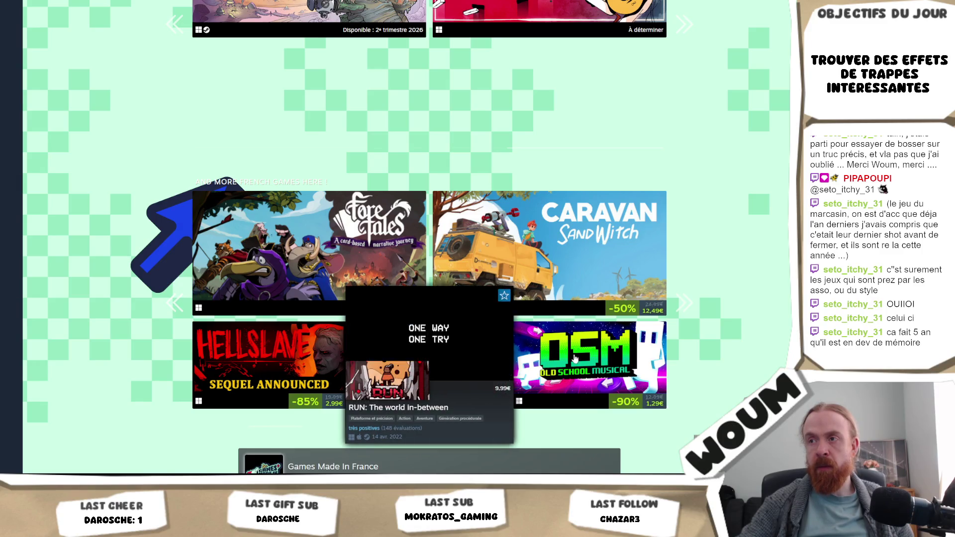
left_click(599, 358)
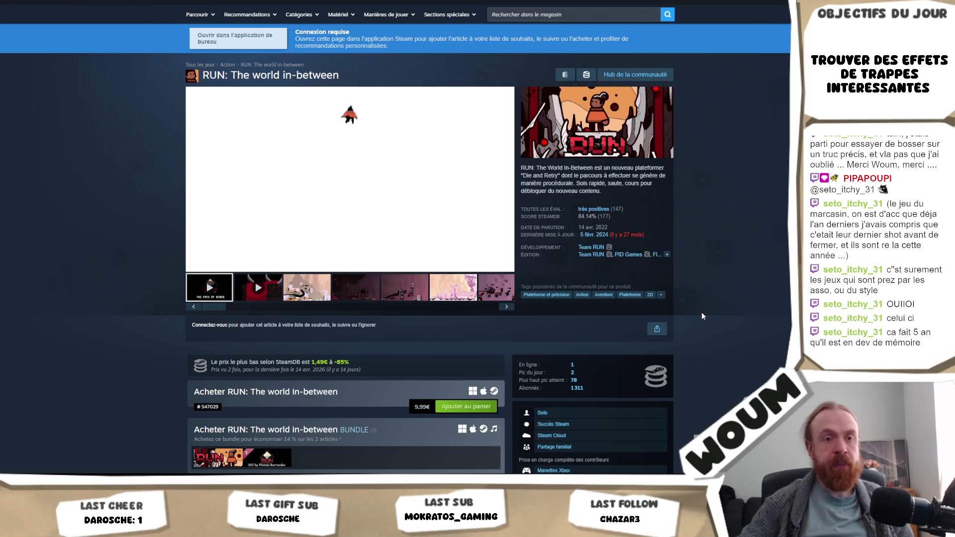
Return to the Games Made in France event page and advance the platform games carousel.
key("alt+Left")
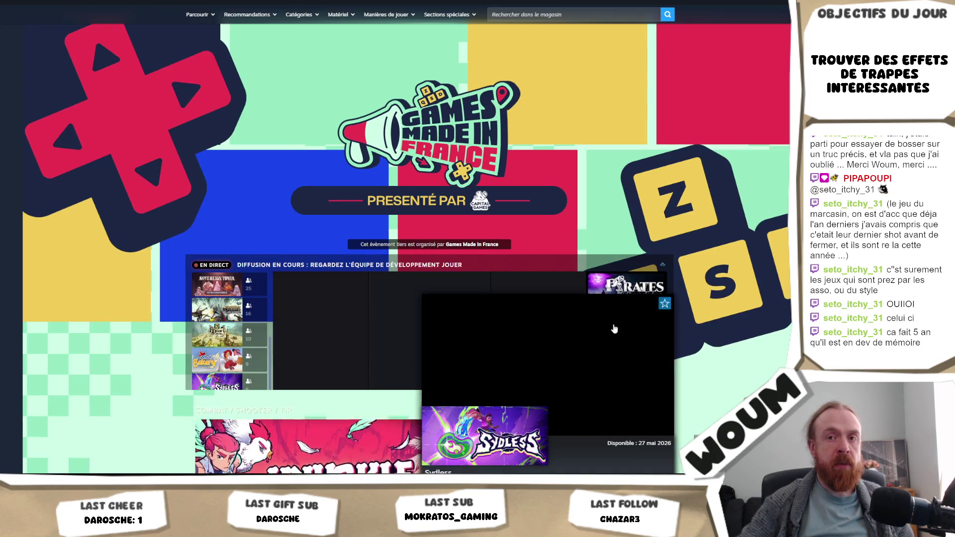
scroll(647, 319, "down", 10)
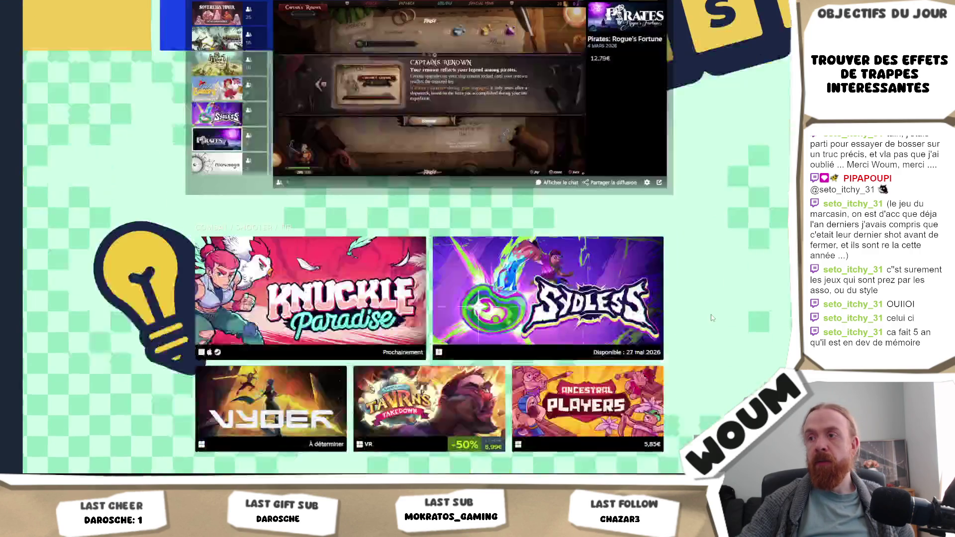
scroll(713, 316, "down", 20)
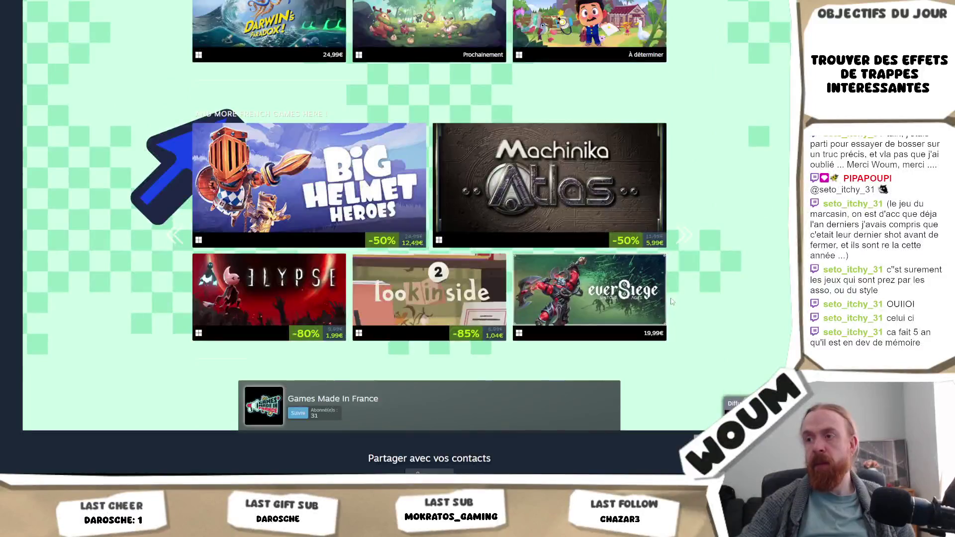
scroll(677, 268, "up", 5)
left_click(688, 230)
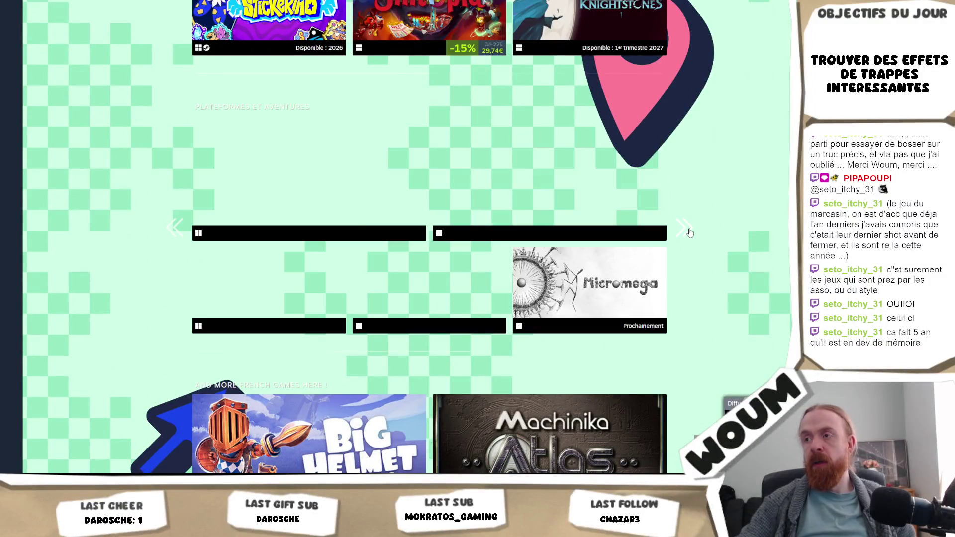
scroll(674, 309, "down", 4)
Page the French games carousel forward four sets.
left_click(688, 305)
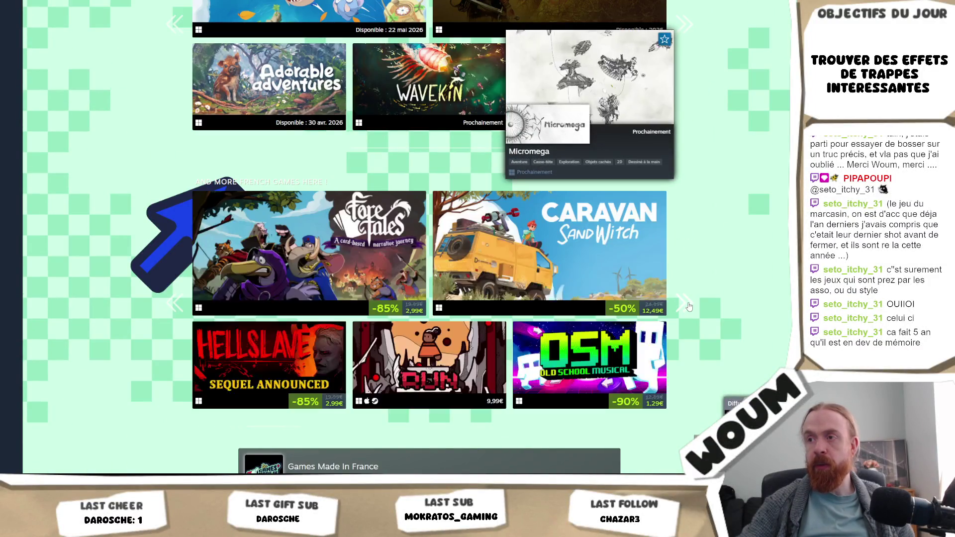
left_click(689, 307)
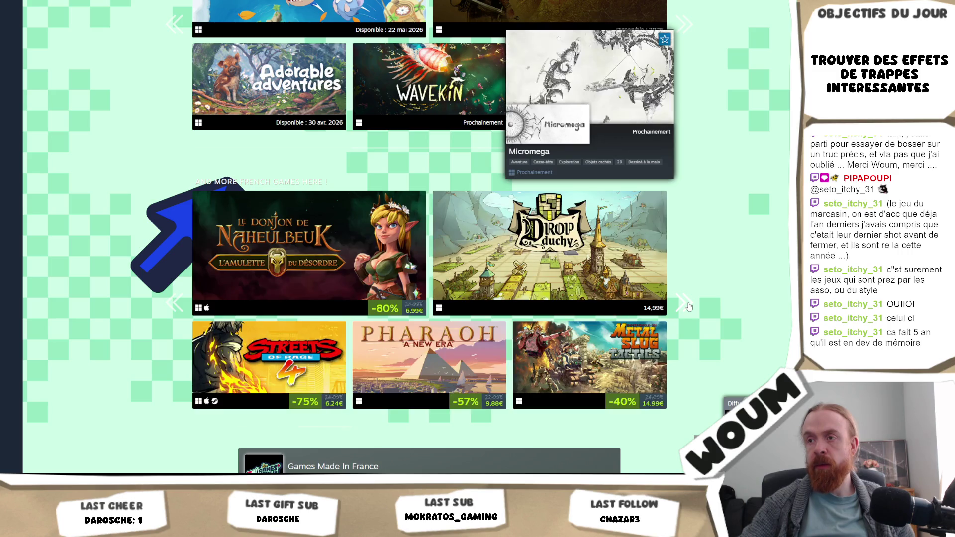
left_click(689, 307)
left_click(690, 307)
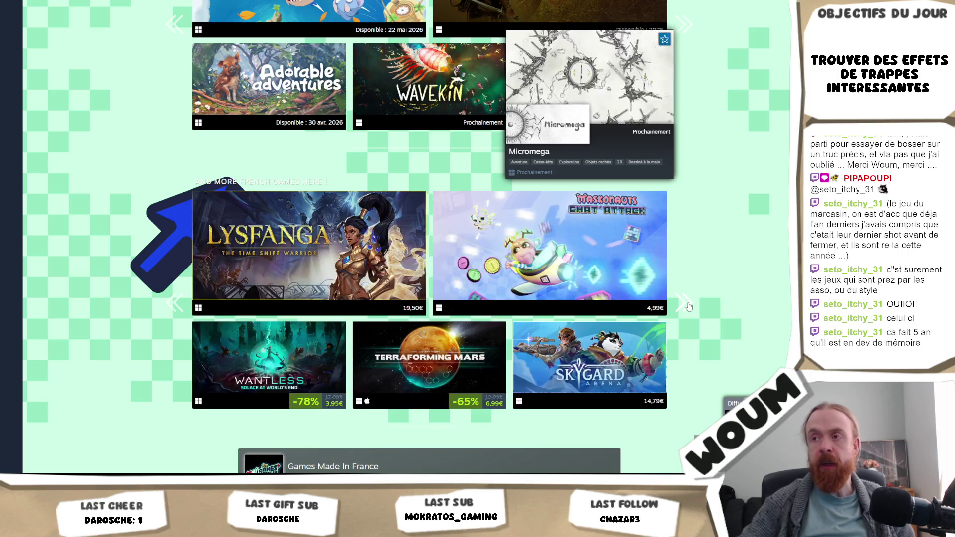
scroll(689, 307, "down", 3)
scroll(692, 329, "up", 4)
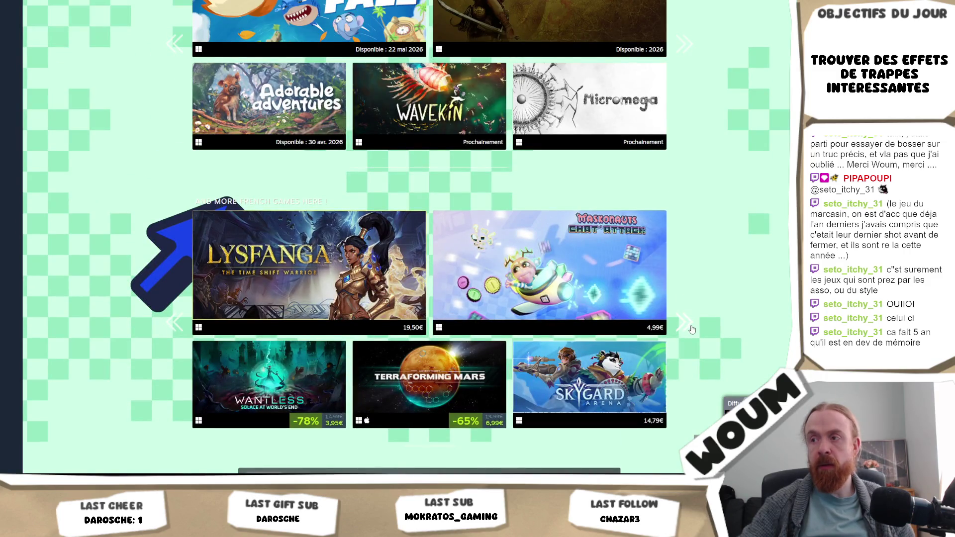
Keep paging the French games to Big Helmet Heroes and Machinika Atlas, then advance the platform games.
left_click(690, 335)
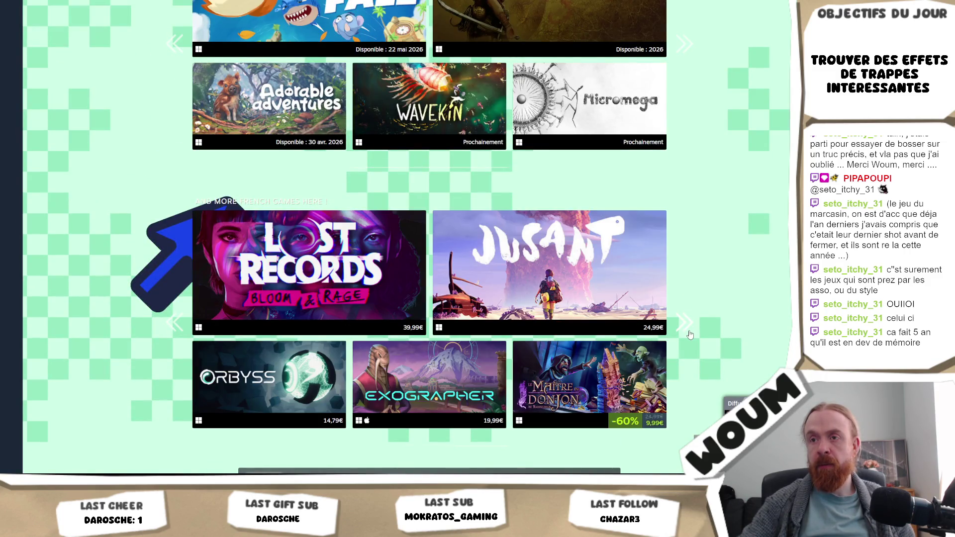
left_click(690, 335)
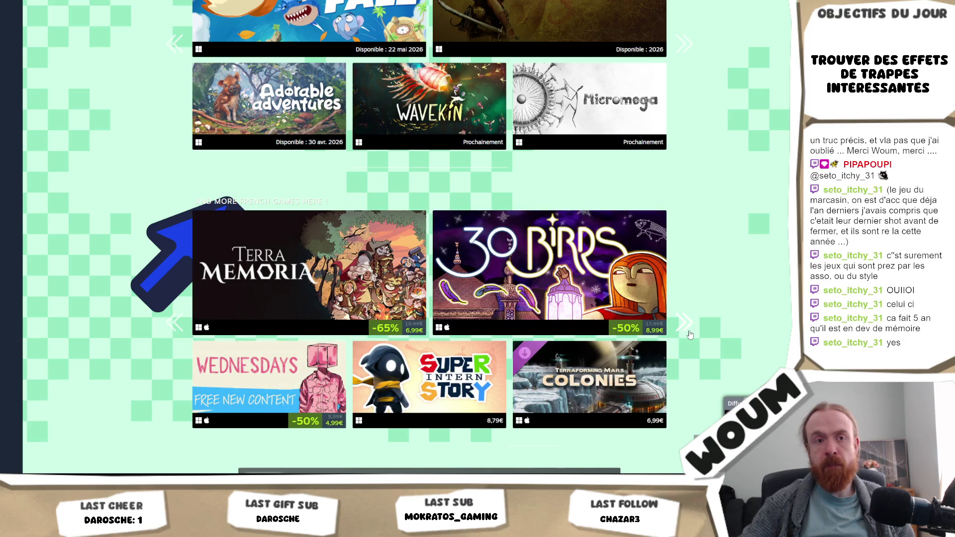
left_click(691, 335)
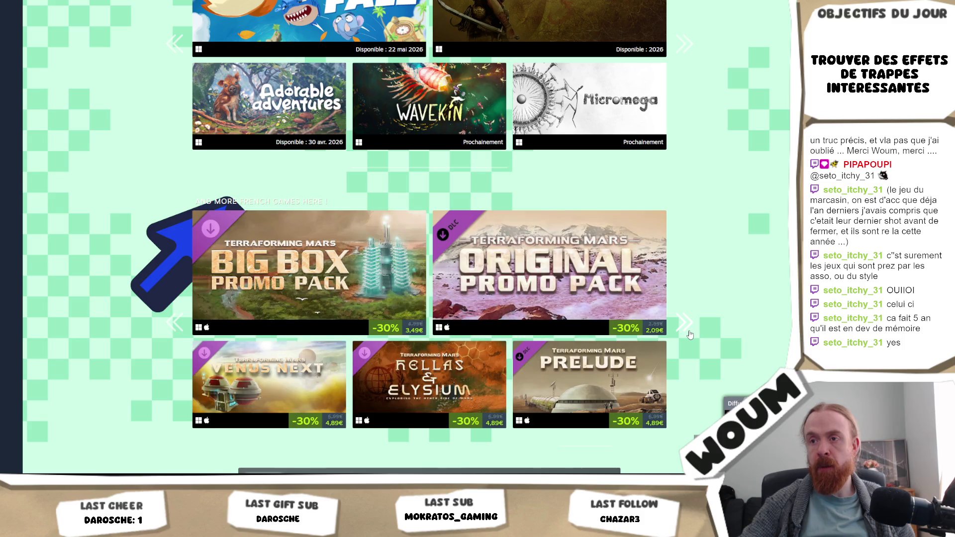
left_click(690, 335)
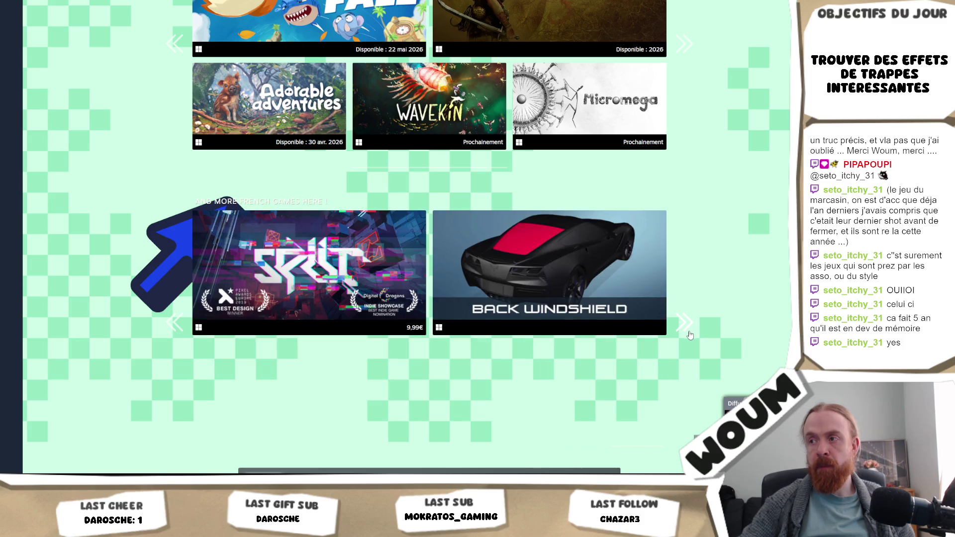
left_click(685, 327)
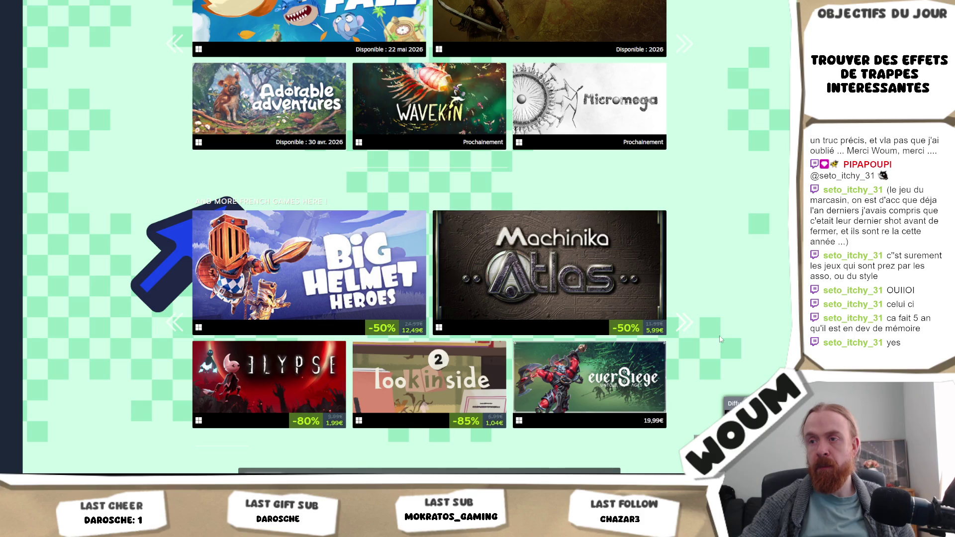
scroll(685, 326, "down", 3)
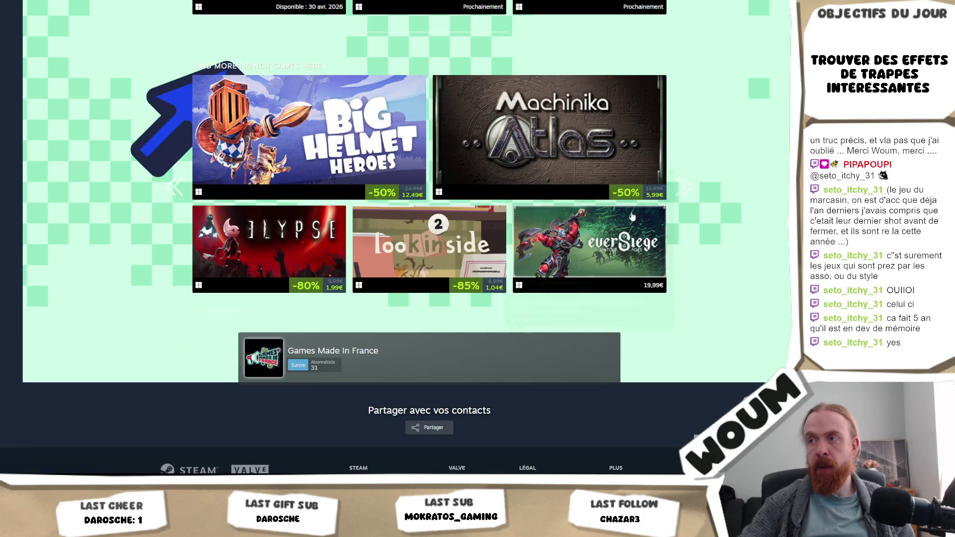
scroll(689, 313, "up", 9)
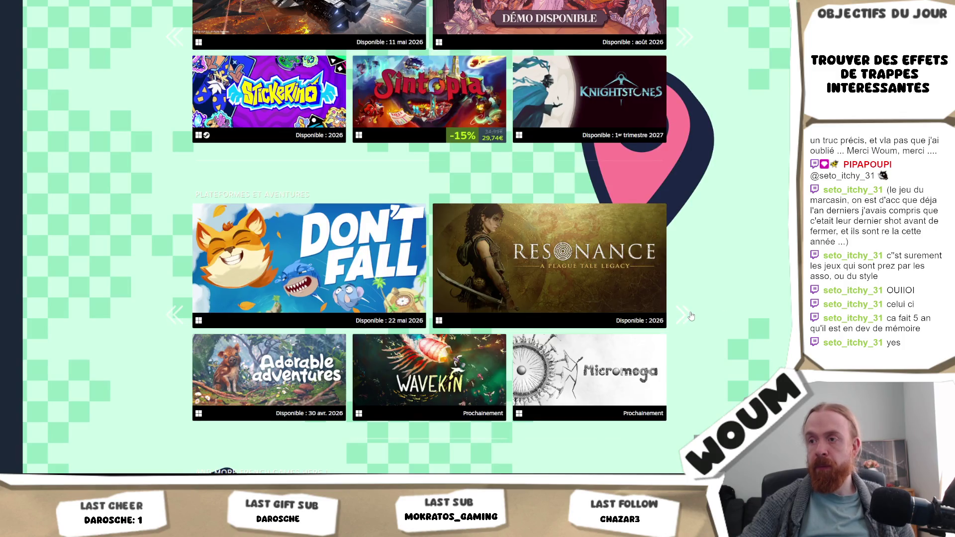
left_click(690, 316)
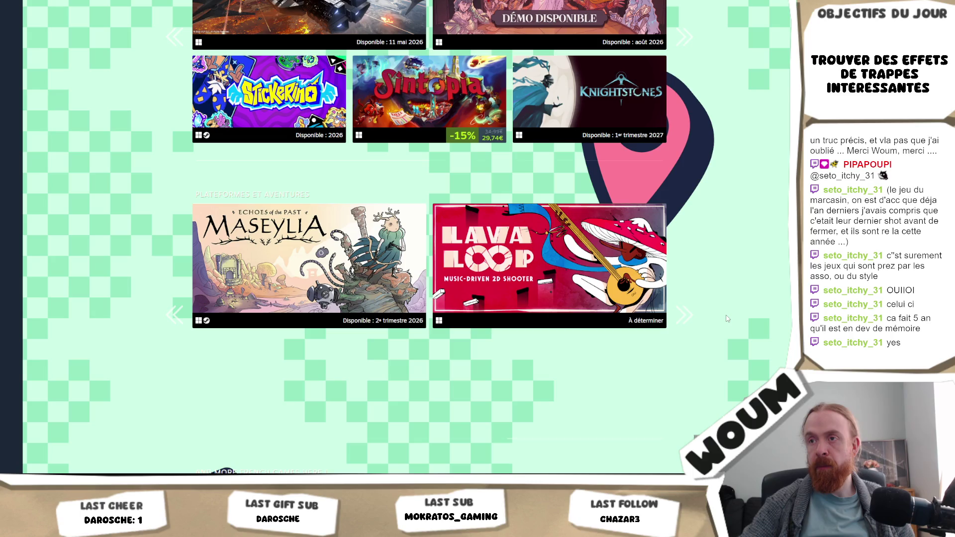
Scroll to the top of the event page and pause the live stream.
scroll(728, 319, "up", 20)
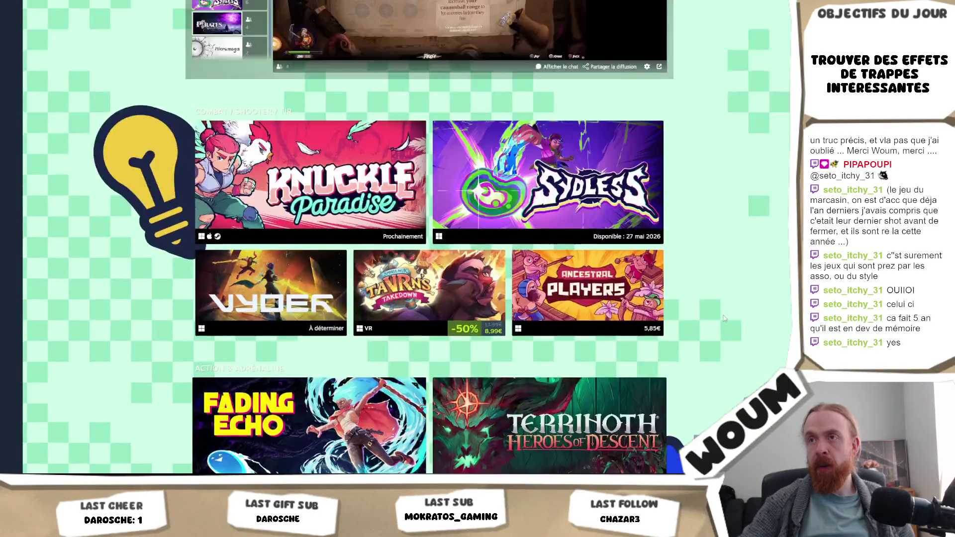
scroll(725, 319, "up", 8)
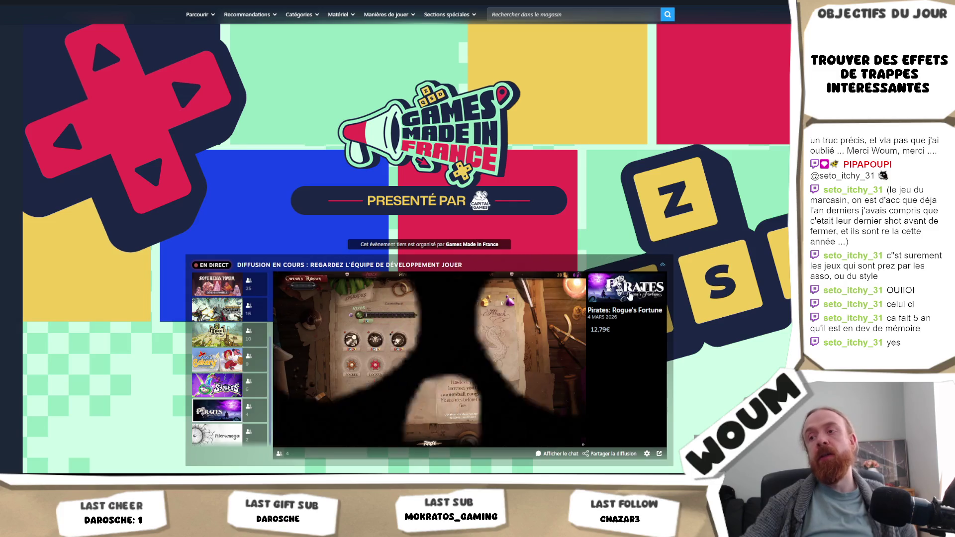
scroll(629, 296, "down", 5)
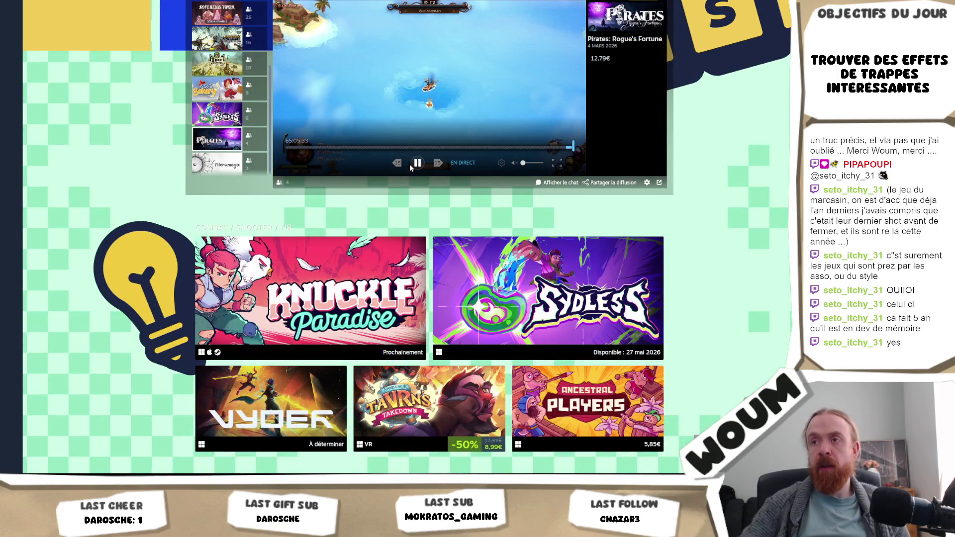
left_click(414, 163)
Scroll down to the RPG/Narratif row showing Clair Obscur: Expedition 33 and Tom the Postgirl.
scroll(719, 195, "down", 3)
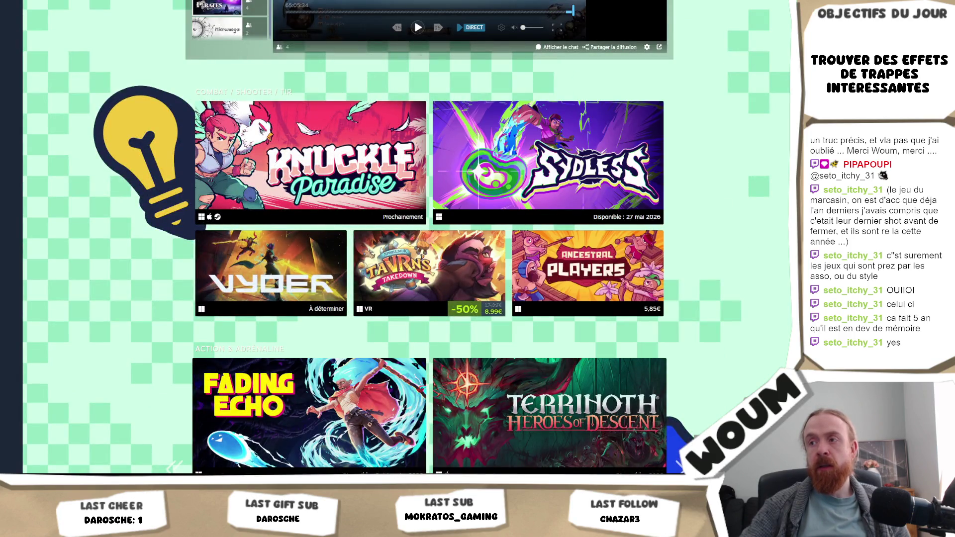
scroll(761, 262, "down", 4)
scroll(732, 180, "up", 4)
scroll(674, 219, "down", 3)
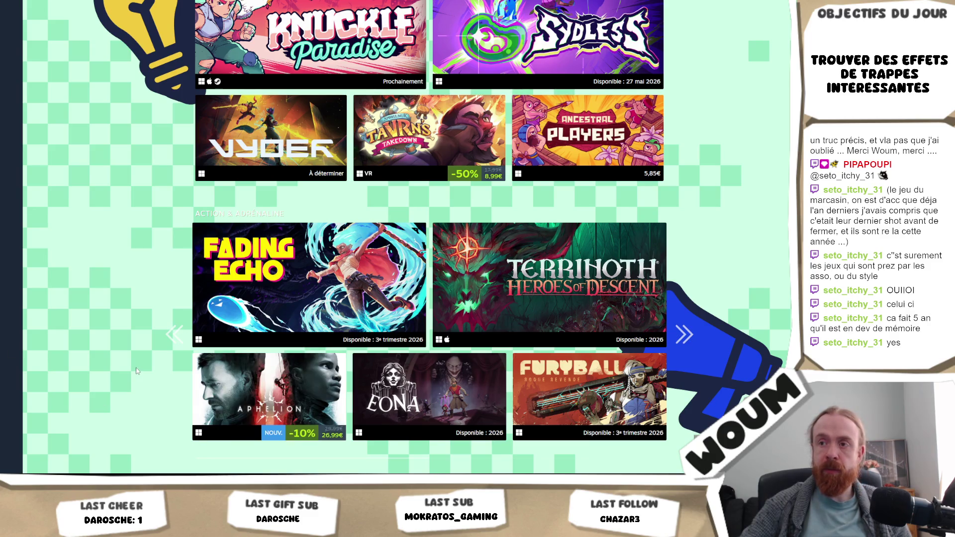
scroll(136, 371, "down", 1)
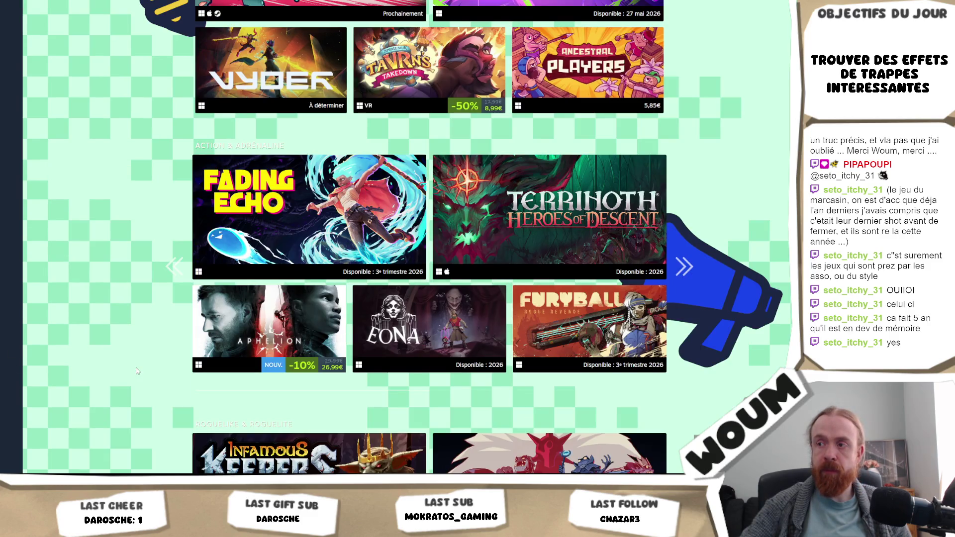
scroll(137, 371, "down", 4)
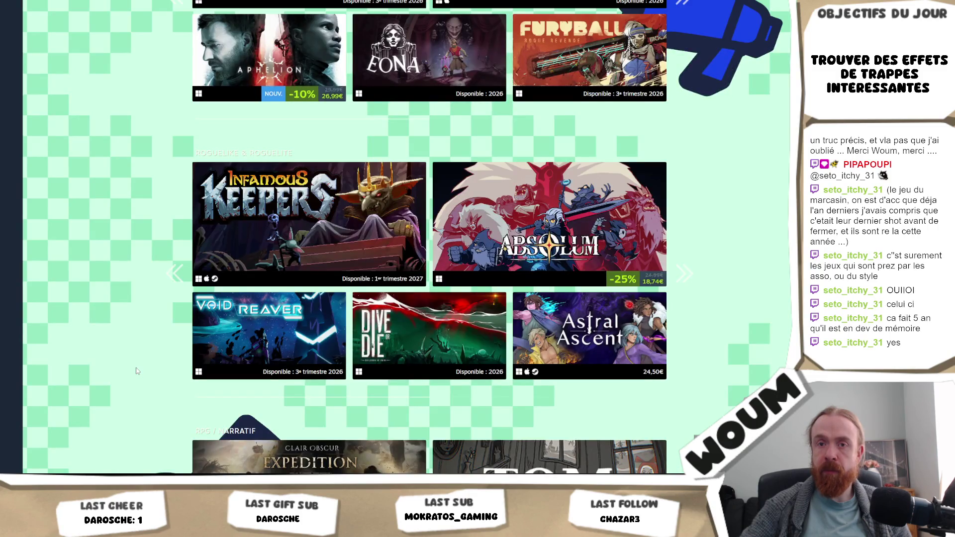
scroll(137, 370, "down", 3)
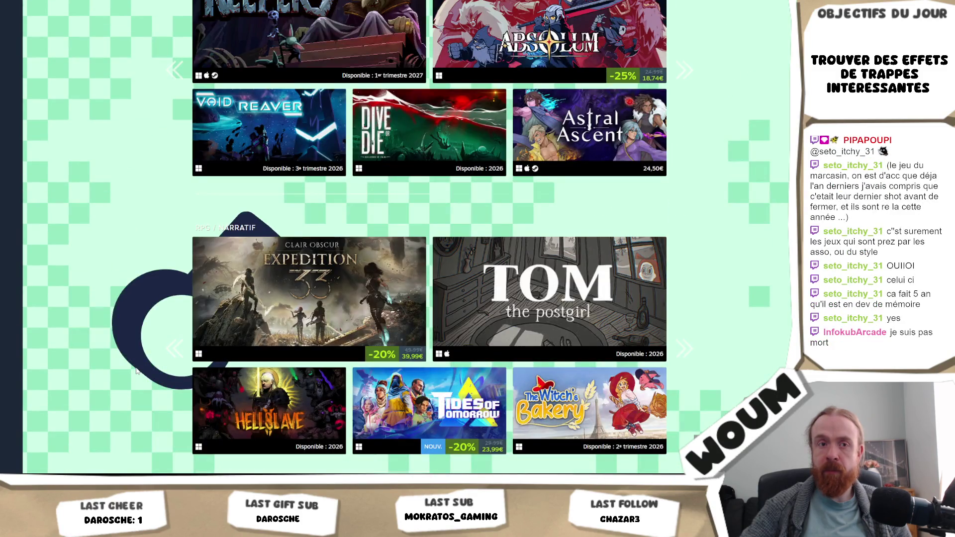
scroll(134, 370, "down", 2)
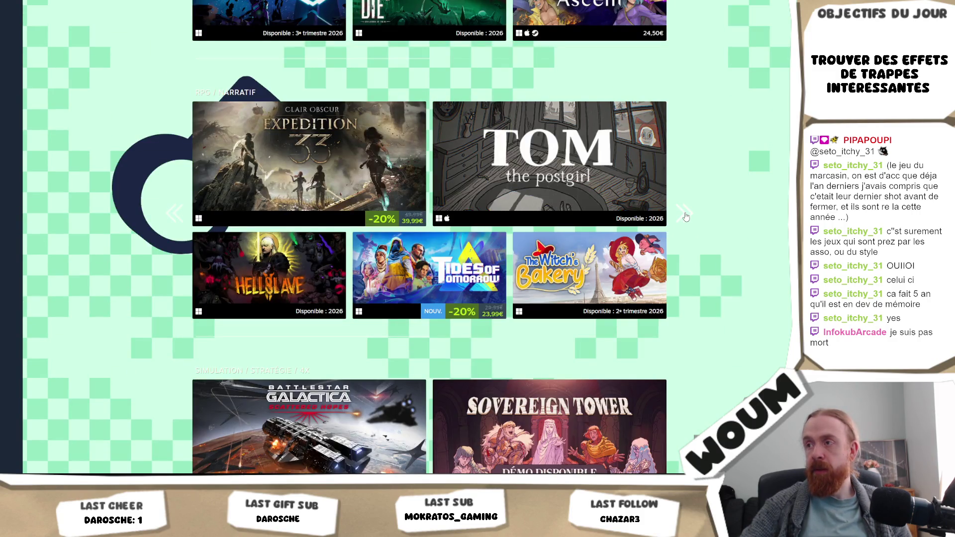
Page the RPG/Narratif carousel forward twice, then back to ExoFrontier Venus and Dissimilar.
left_click(686, 215)
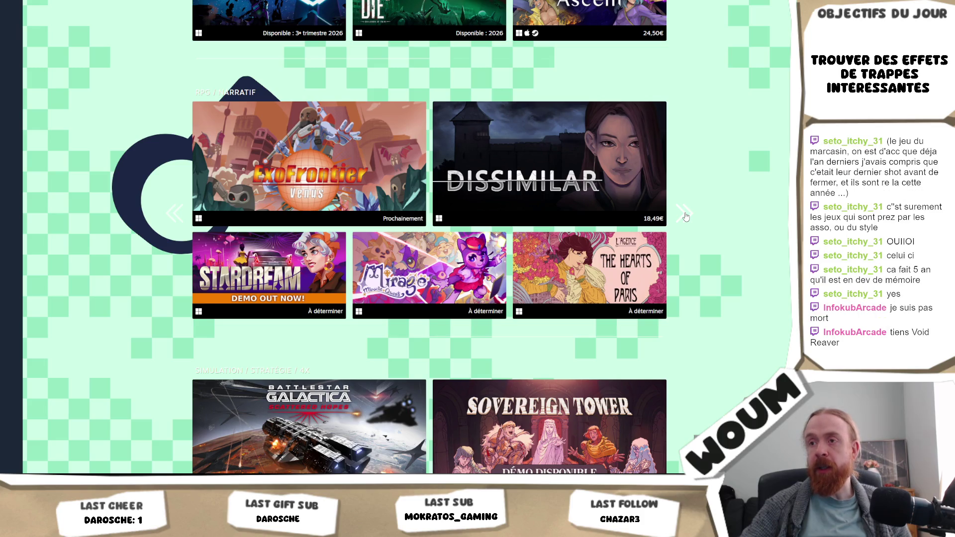
mouse_move(605, 278)
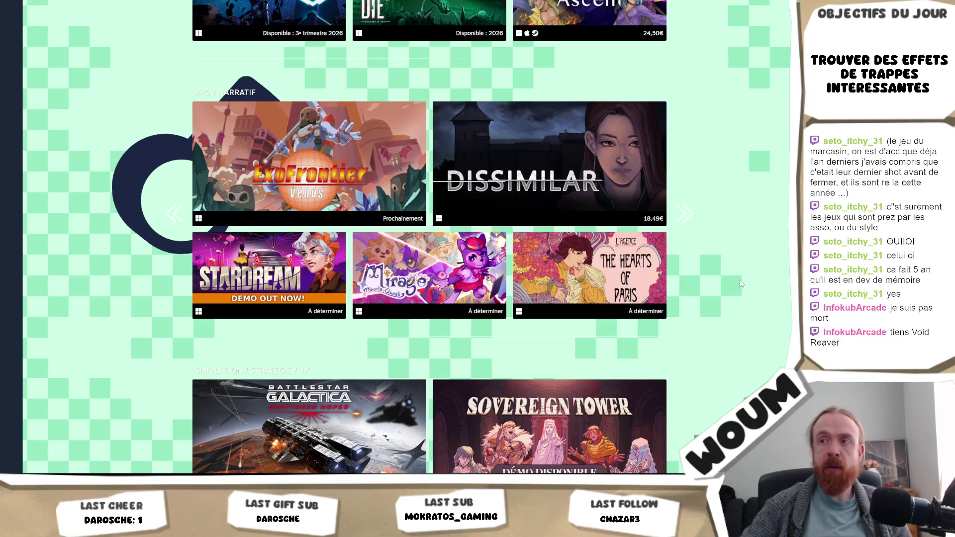
left_click(687, 213)
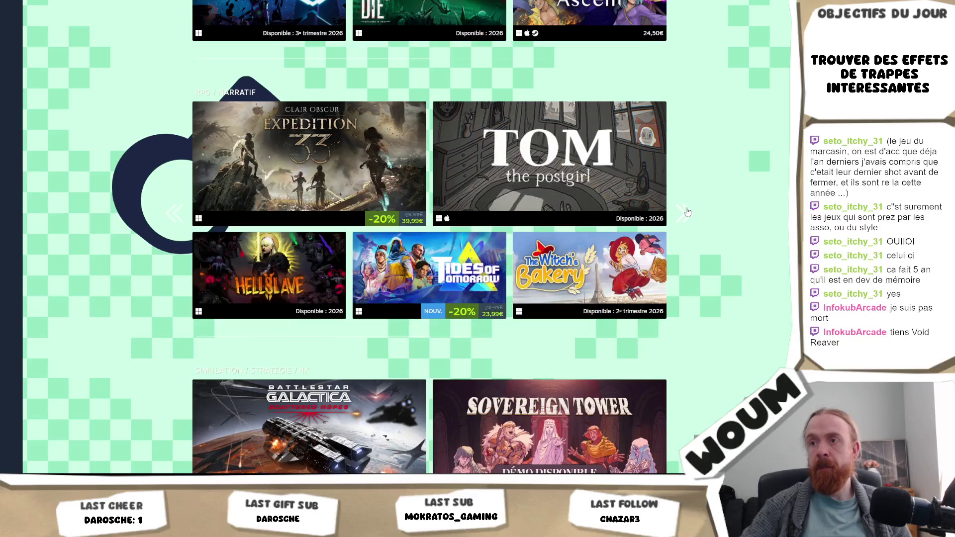
left_click(172, 210)
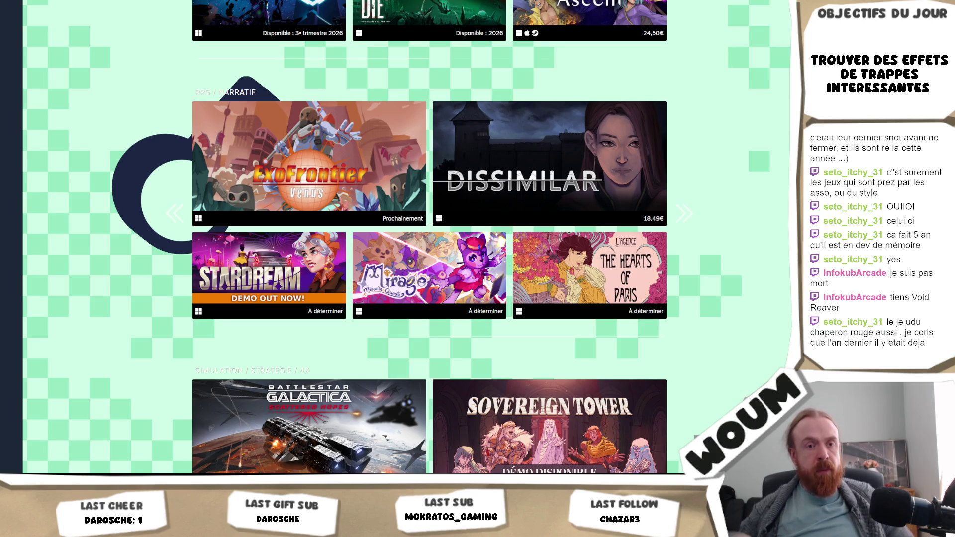
scroll(427, 238, "down", 2)
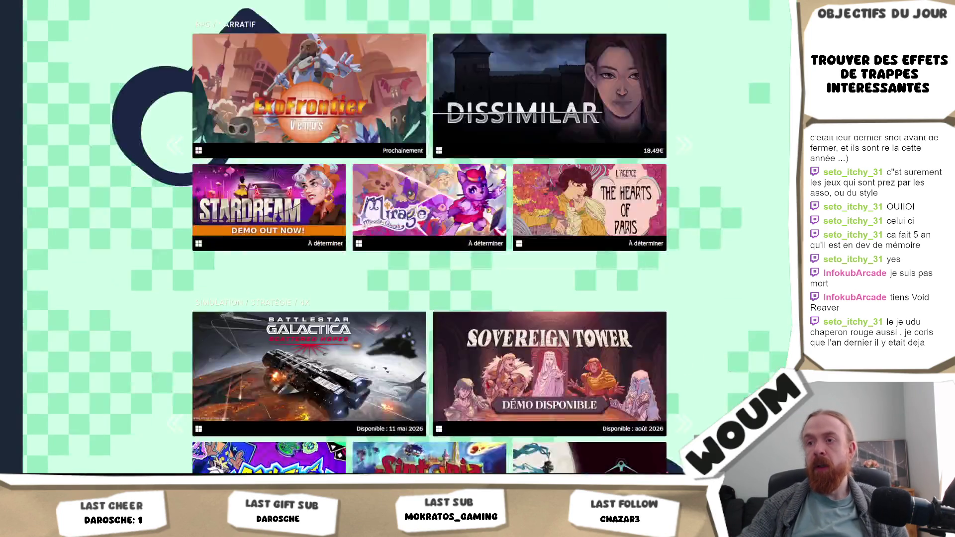
Browse the 2025 Games Made in France games grid, then return to the Steam event page.
scroll(428, 239, "up", 20)
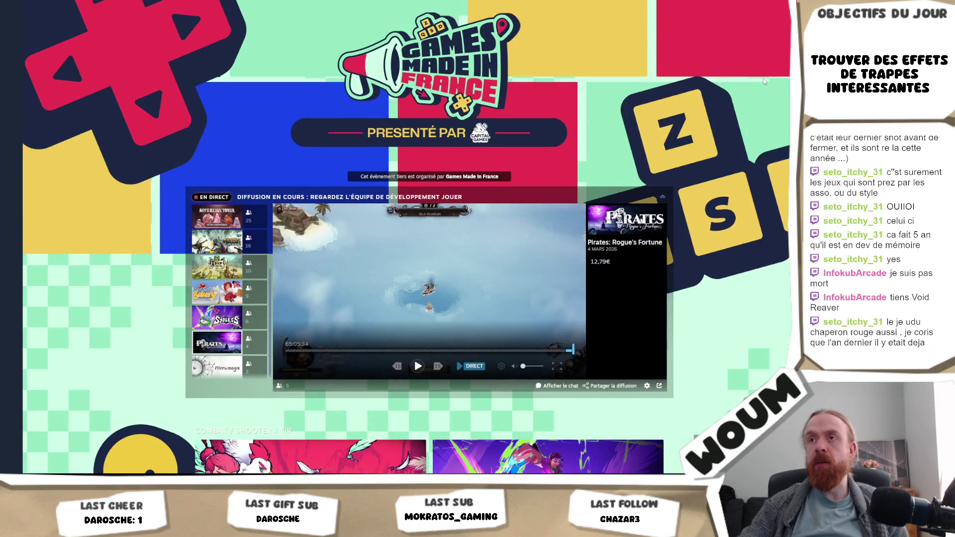
scroll(428, 239, "up", 2)
scroll(428, 239, "down", 20)
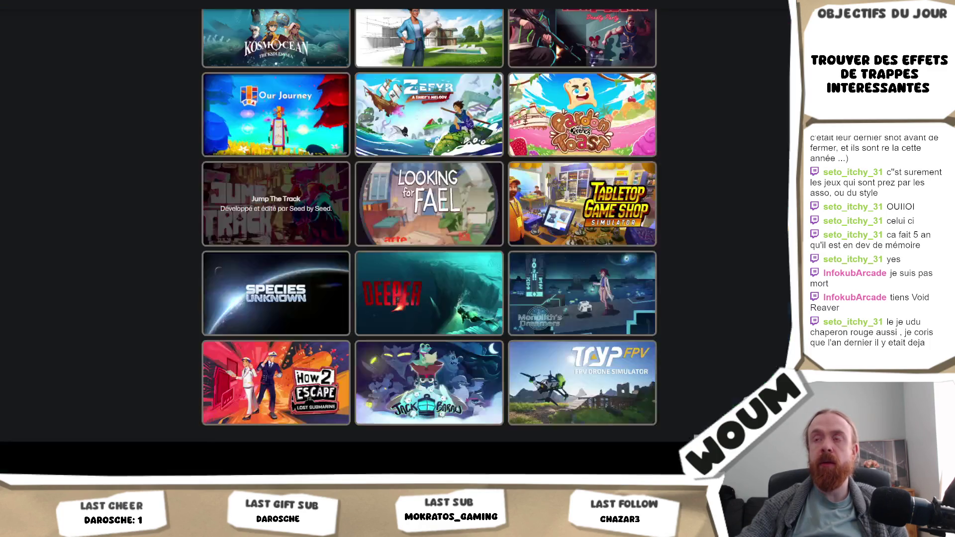
scroll(428, 239, "up", 5)
scroll(754, 225, "up", 8)
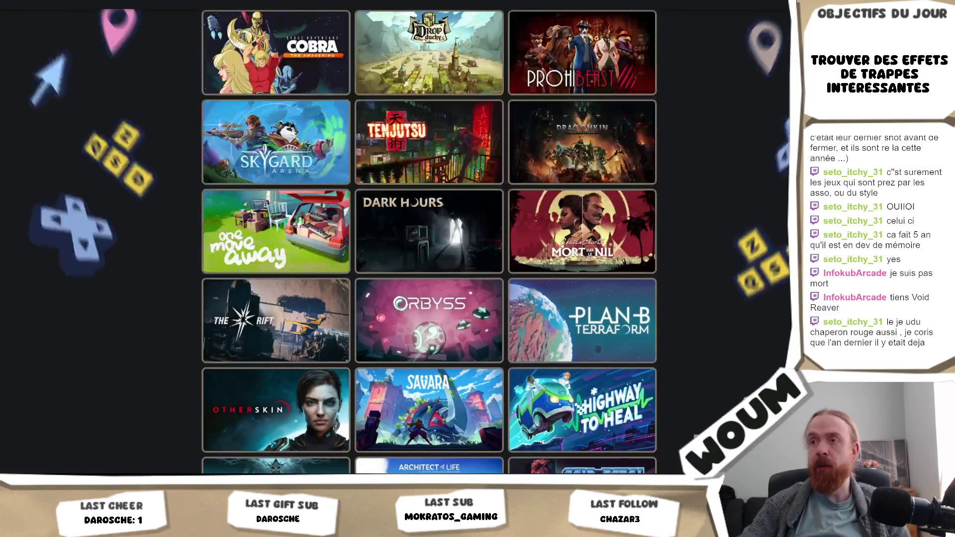
scroll(754, 225, "up", 3)
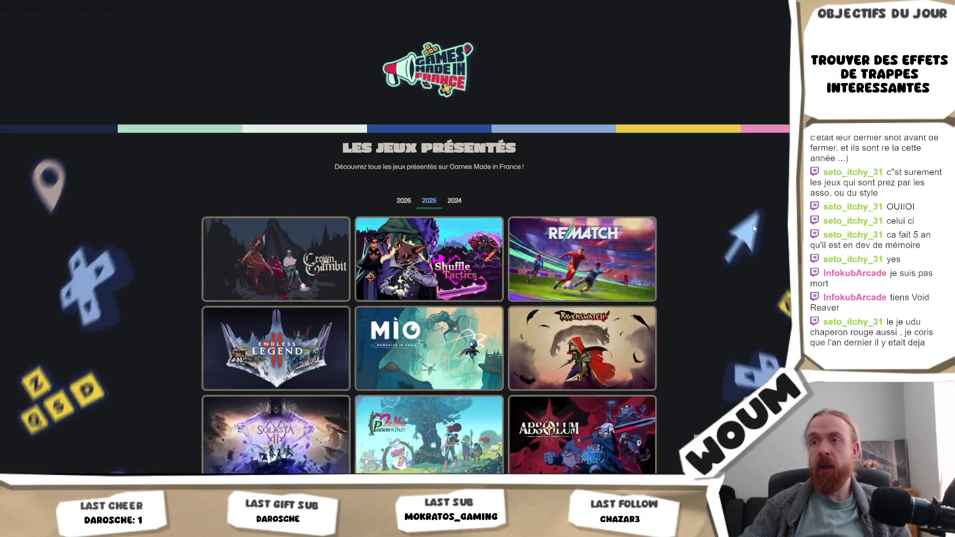
scroll(755, 222, "down", 2)
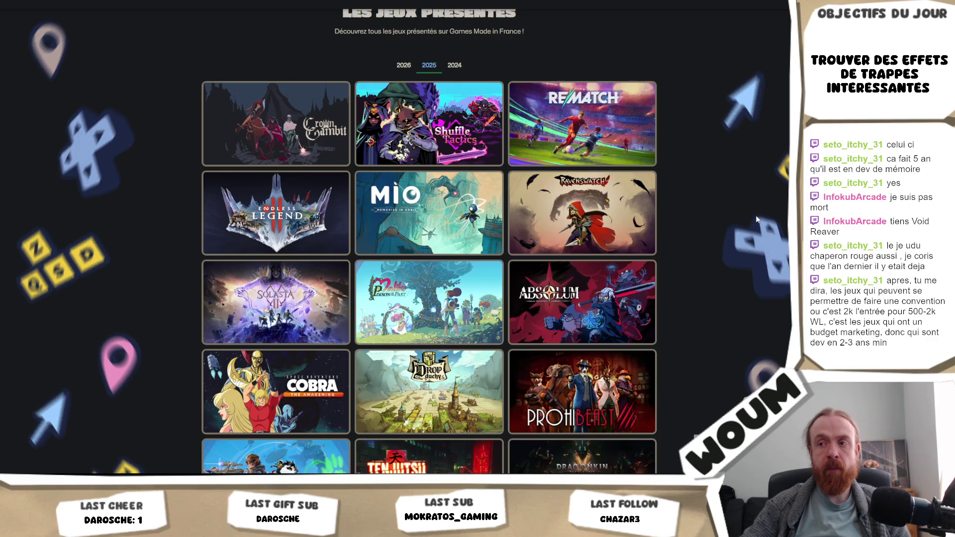
scroll(756, 220, "down", 2)
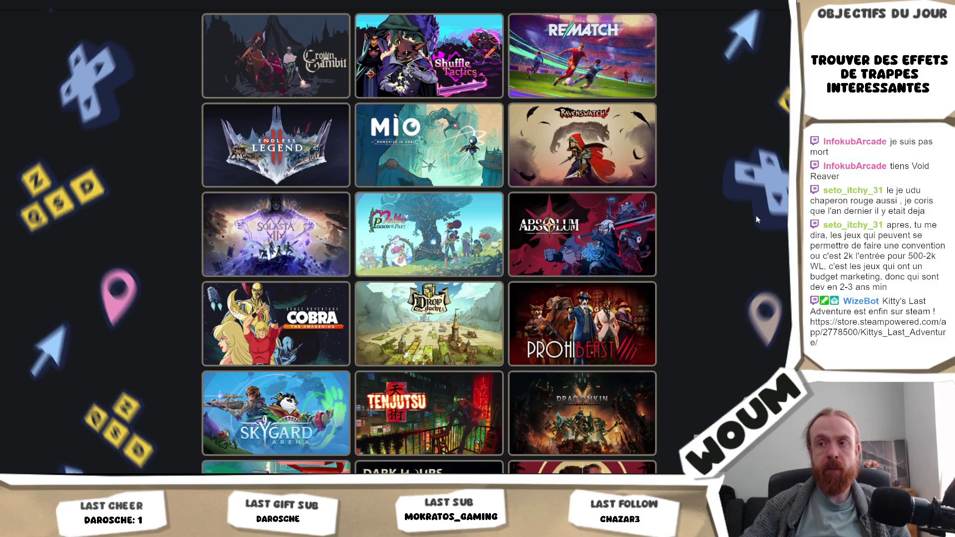
mouse_move(473, 303)
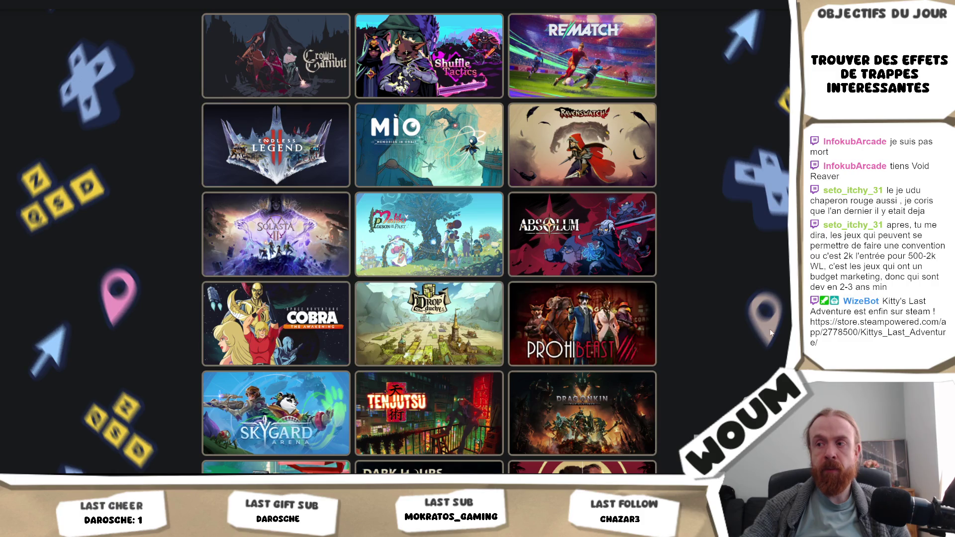
scroll(718, 313, "down", 8)
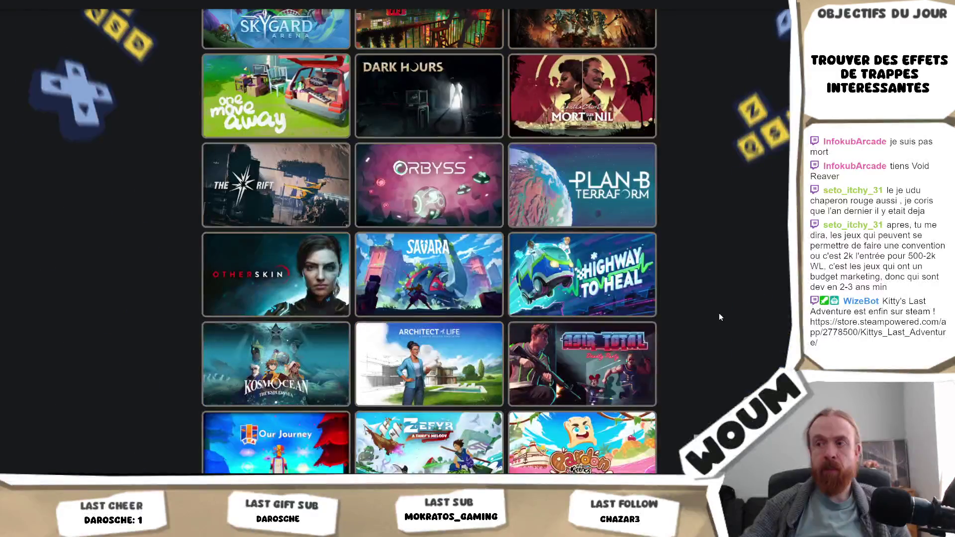
scroll(719, 317, "down", 6)
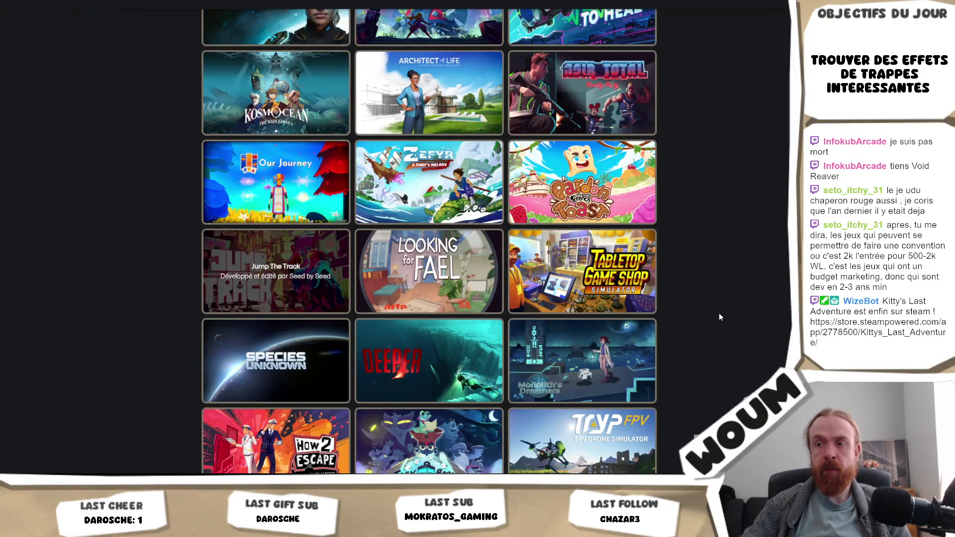
scroll(719, 313, "down", 3)
scroll(718, 312, "up", 15)
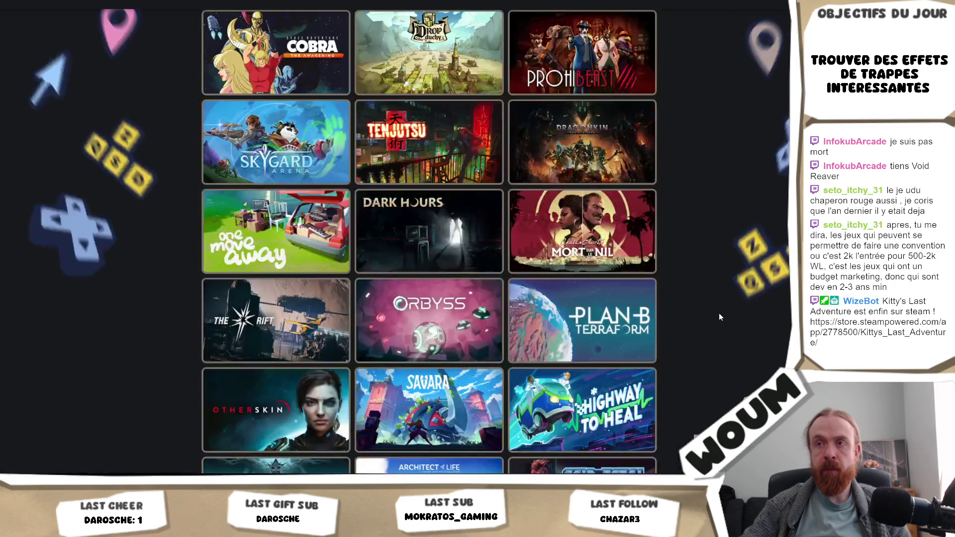
scroll(719, 312, "up", 4)
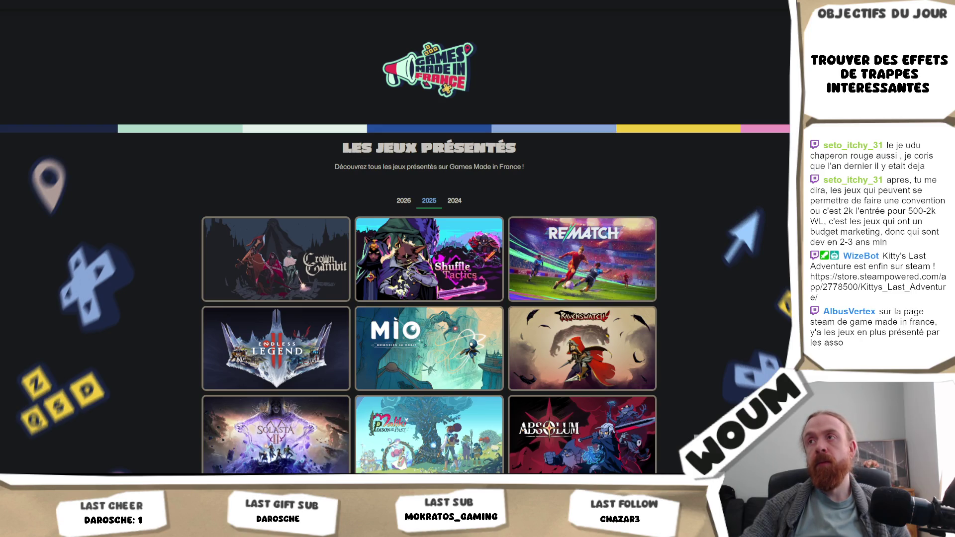
key("ctrl+Tab")
Scroll to the RPG/Narratif row and advance it two pages forward.
scroll(752, 213, "down", 10)
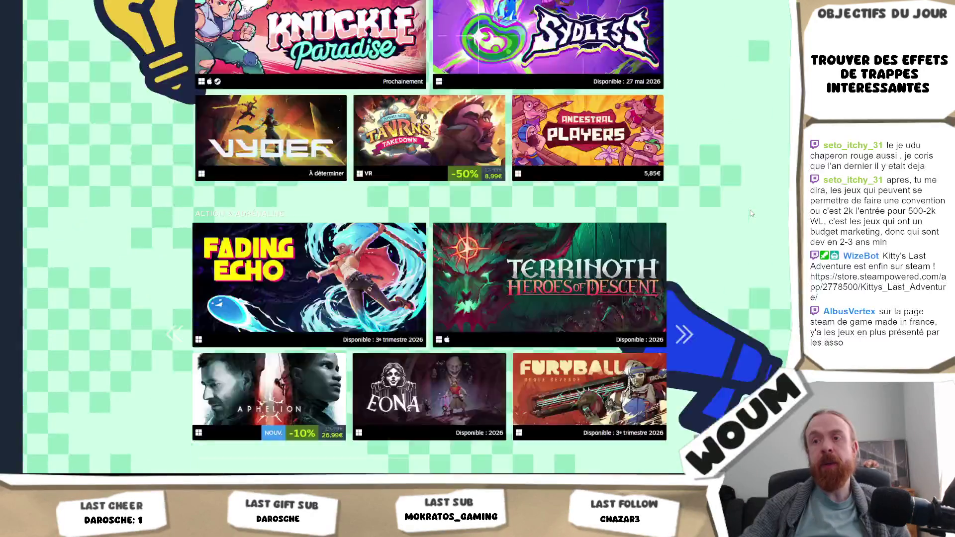
scroll(752, 214, "down", 8)
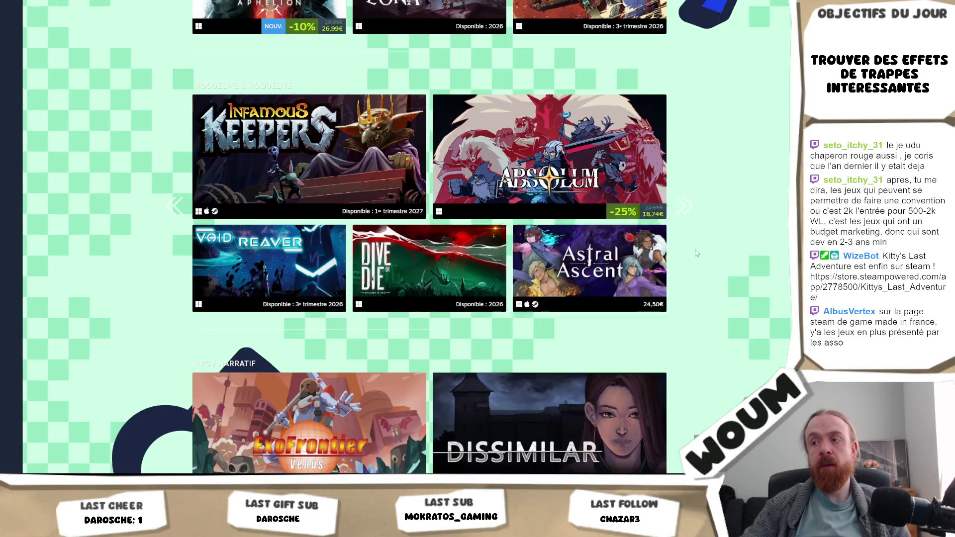
scroll(694, 254, "down", 4)
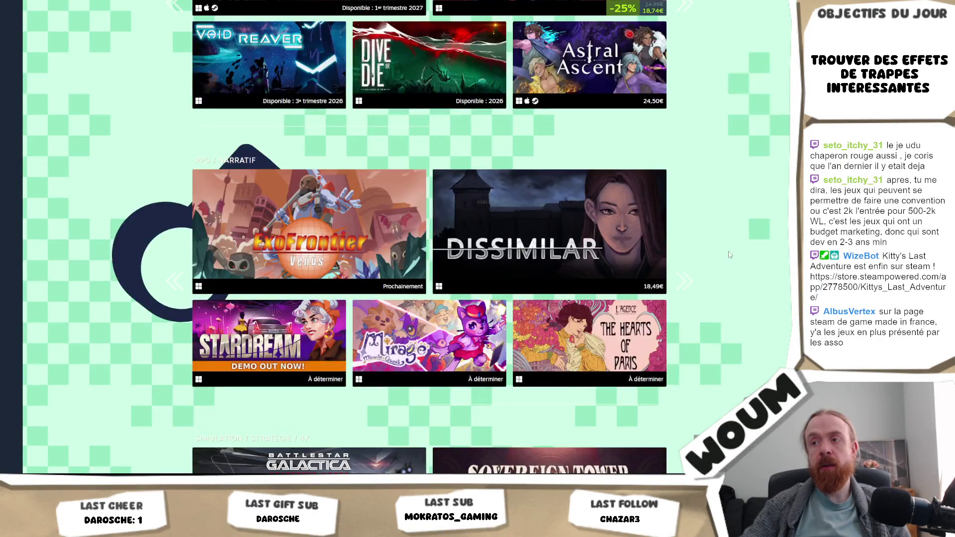
left_click(684, 281)
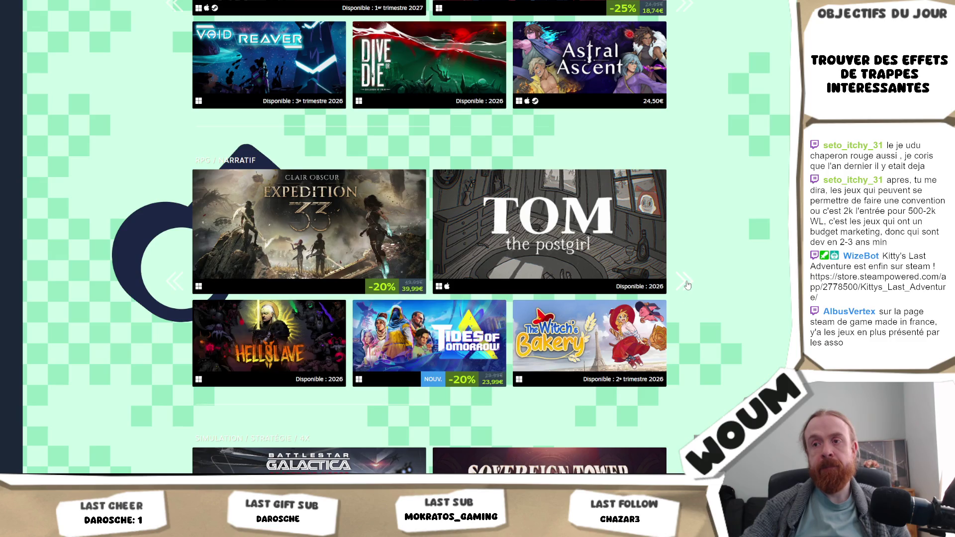
left_click(686, 282)
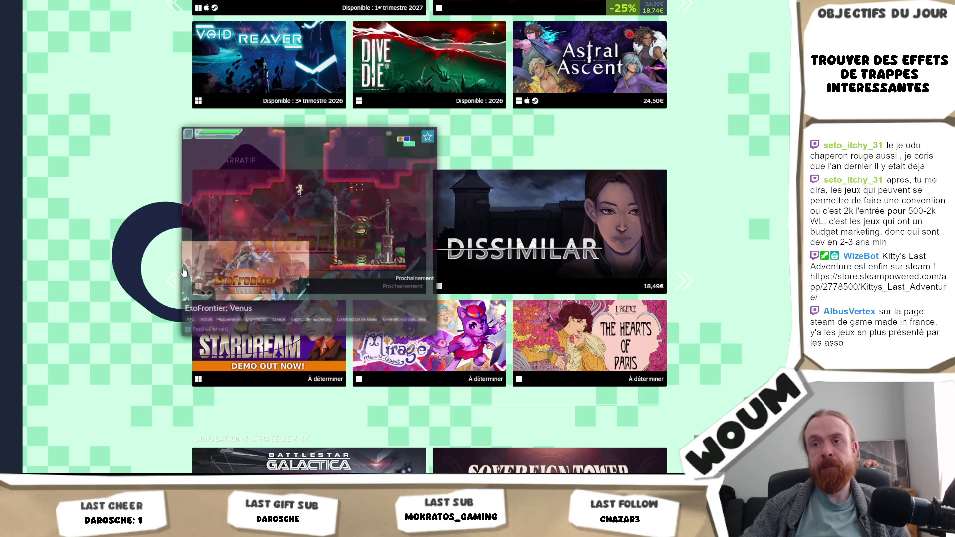
Cycle the RPG/Narratif row between Expedition 33 and ExoFrontier, ending on ExoFrontier.
left_click(178, 283)
left_click(178, 283)
left_click(176, 284)
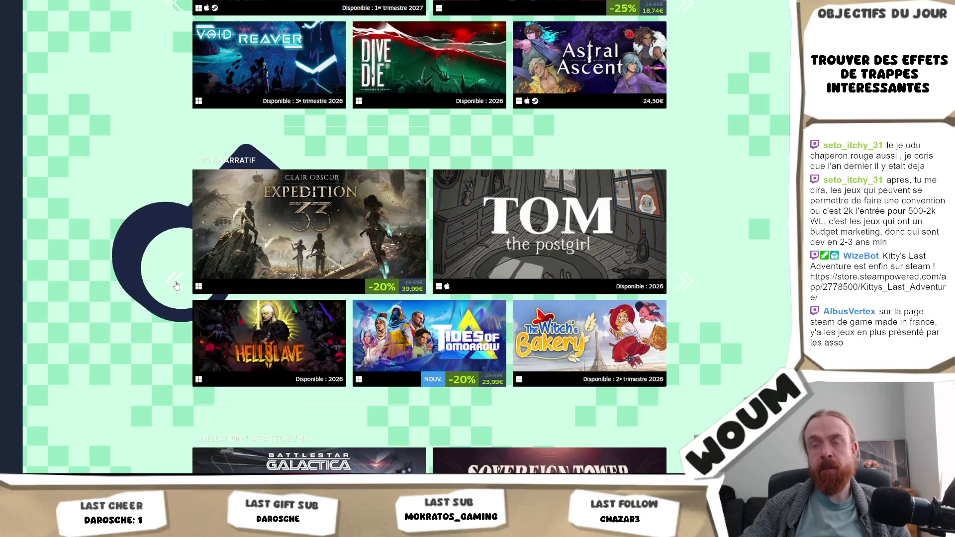
left_click(176, 284)
left_click(177, 284)
left_click(176, 283)
mouse_move(612, 330)
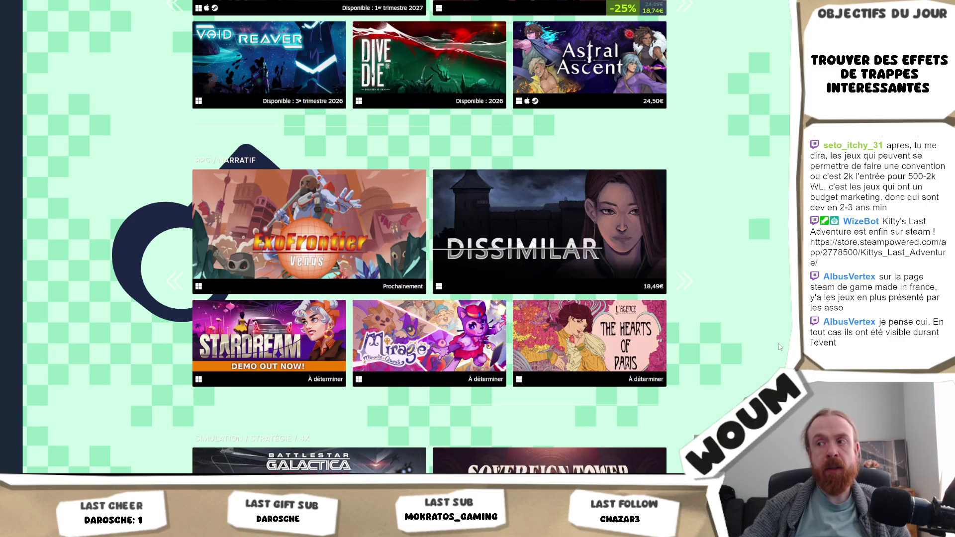
scroll(780, 343, "down", 7)
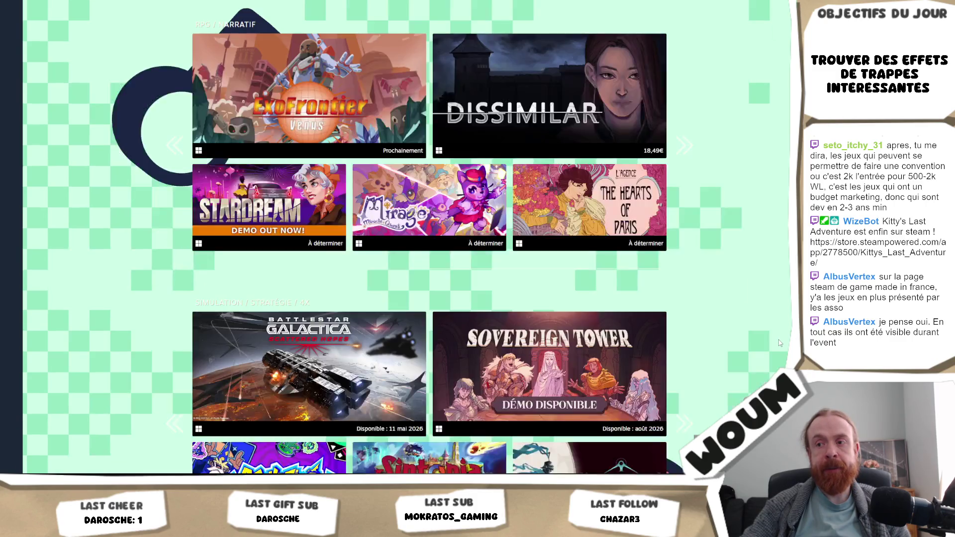
Advance the Plateformes et Aventures row to The Merlies and Wonderfall, then scroll back up.
scroll(780, 343, "down", 3)
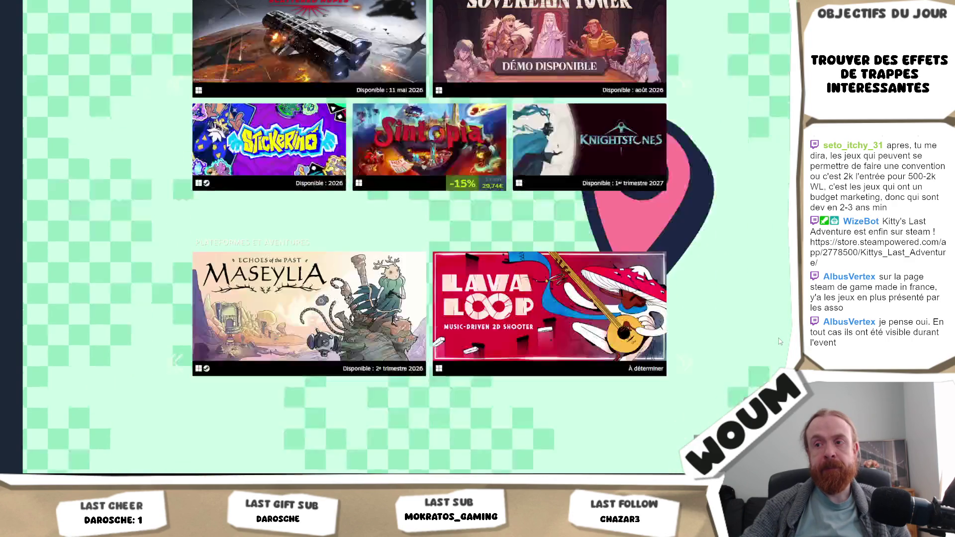
scroll(781, 342, "down", 1)
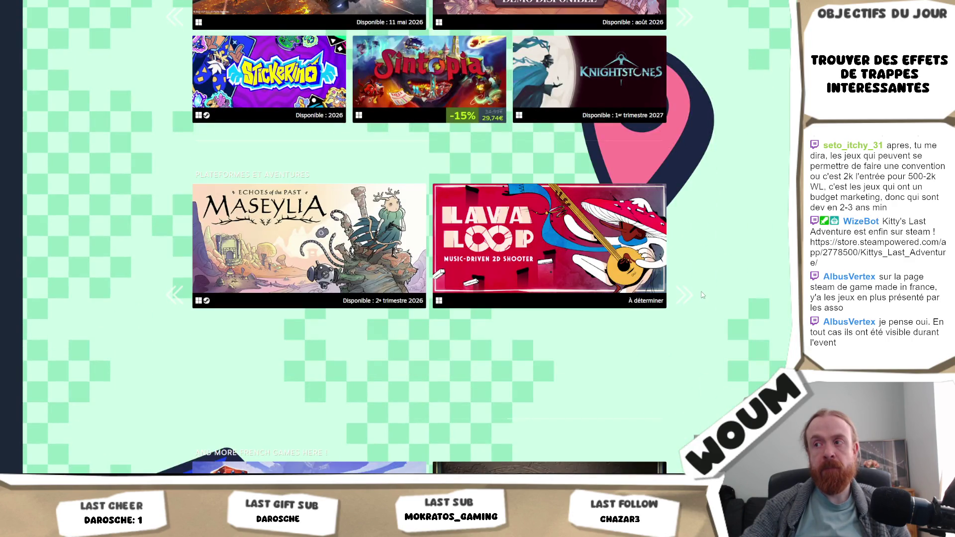
left_click(684, 297)
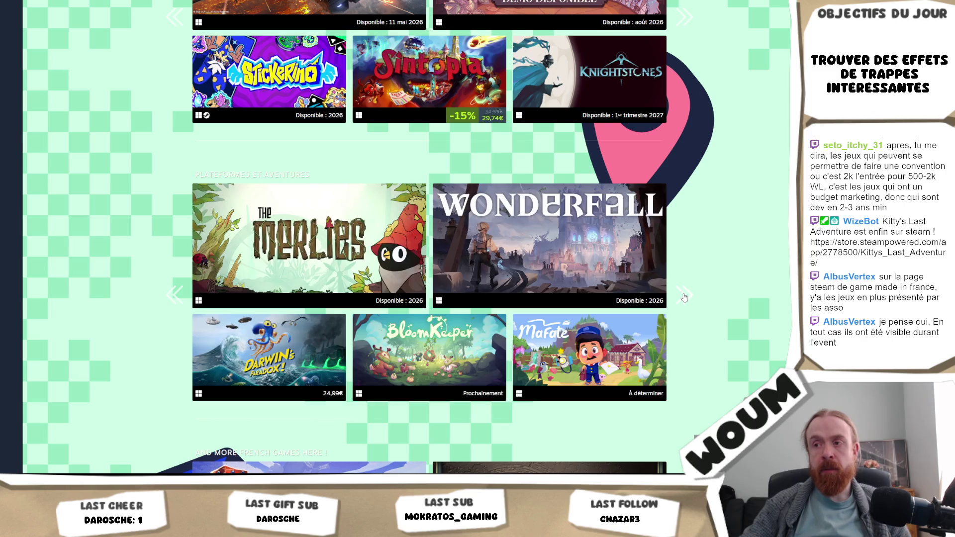
scroll(749, 298, "down", 3)
scroll(749, 298, "down", 3)
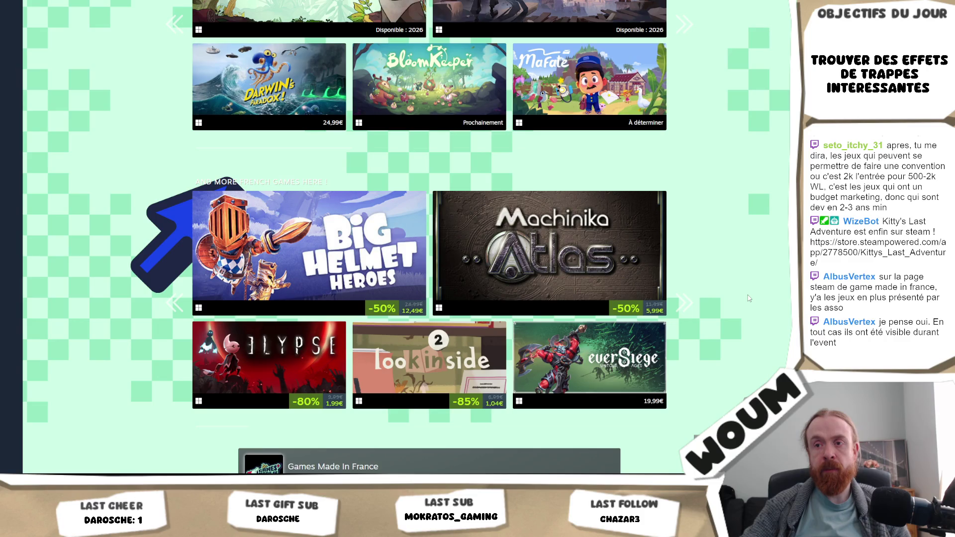
mouse_move(440, 363)
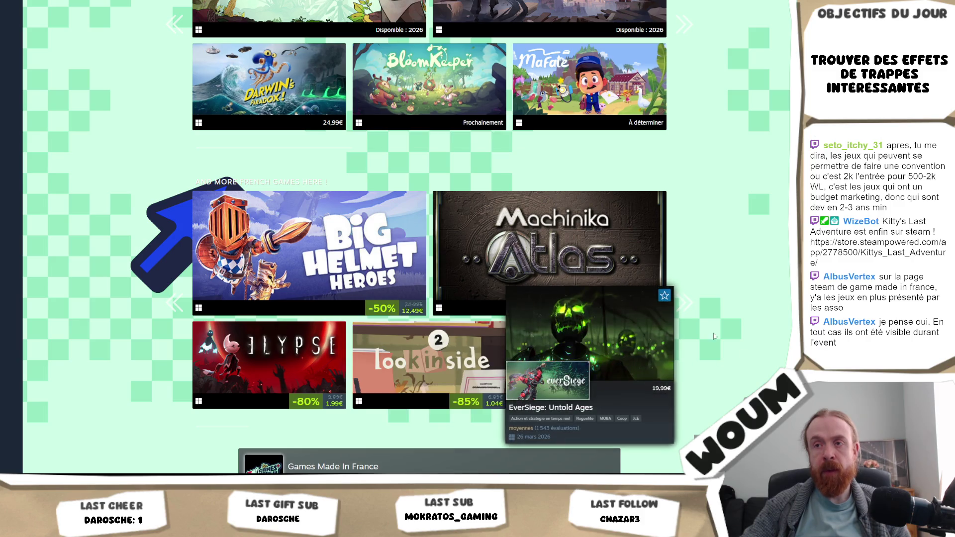
scroll(747, 303, "up", 15)
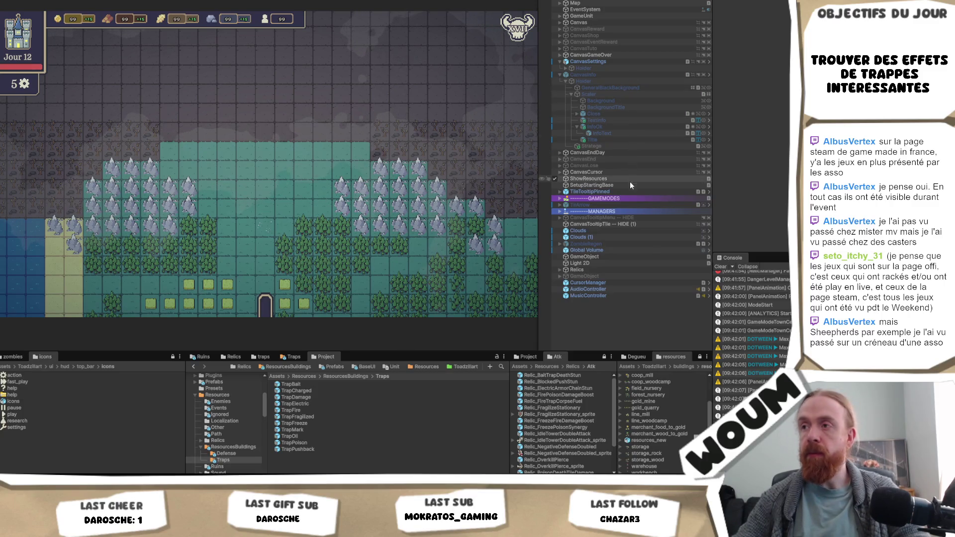
Select InfoText and locate its Domine SDF font asset in the Project window.
left_click(611, 132)
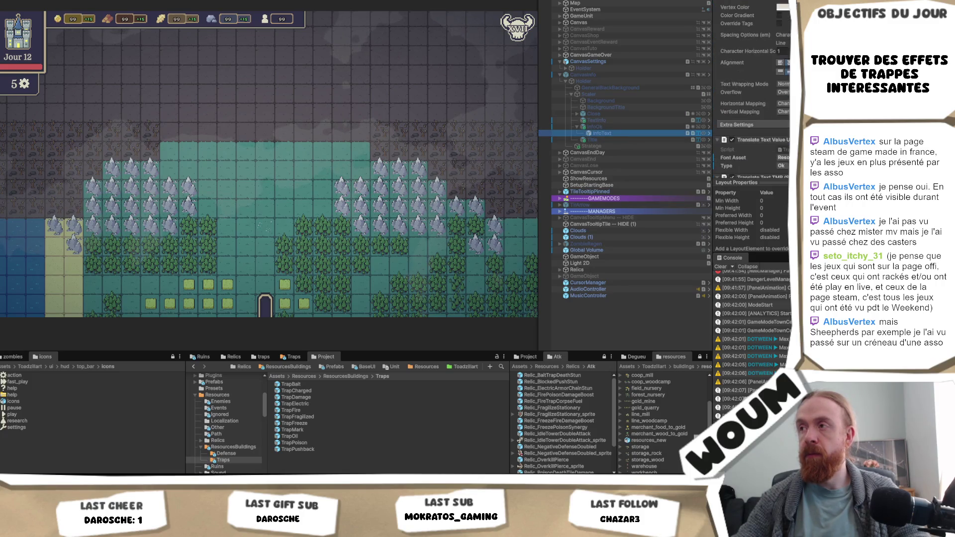
scroll(751, 100, "up", 4)
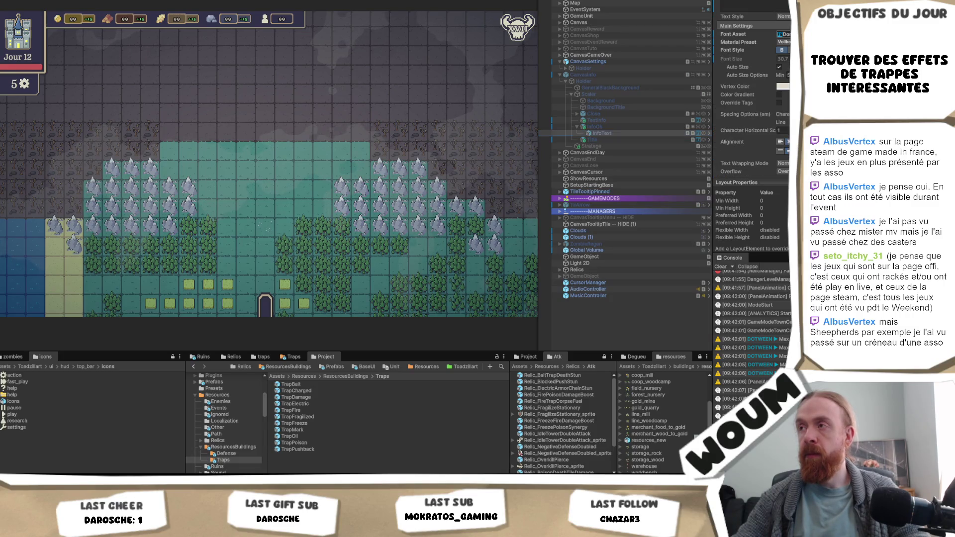
left_click(786, 34)
left_click(339, 405)
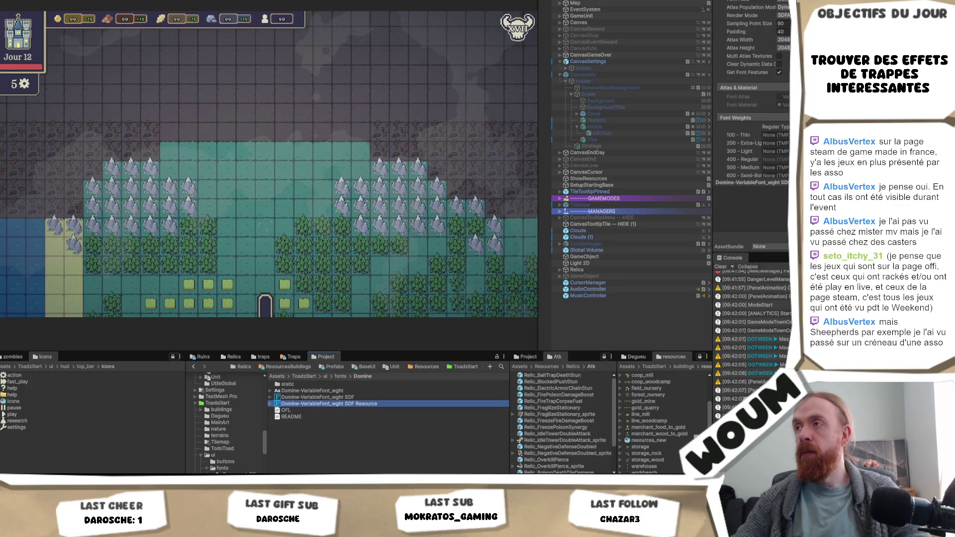
Expand the Domine SDF asset and inspect its Vollkorn atlas material's Face, Outline and Underlay settings.
scroll(751, 100, "down", 5)
scroll(751, 99, "down", 1)
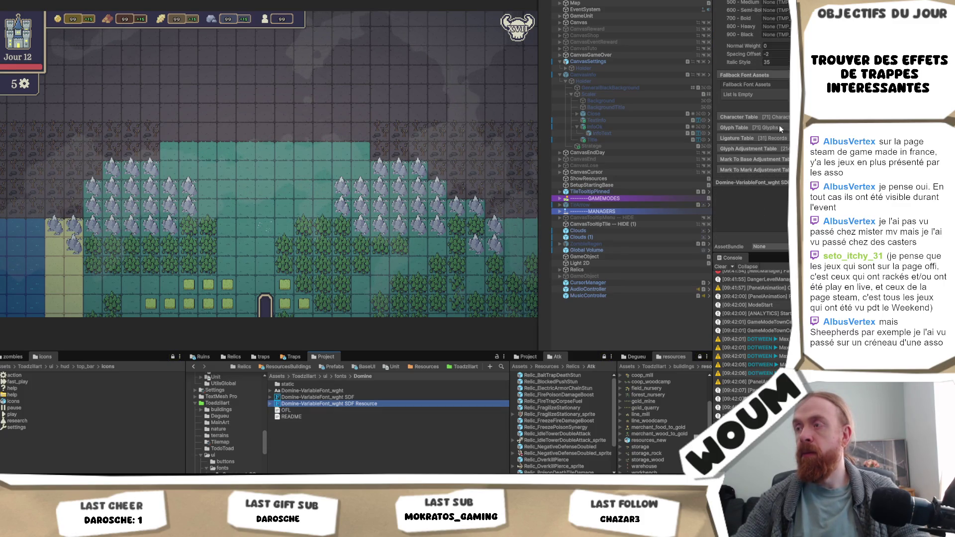
left_click(270, 404)
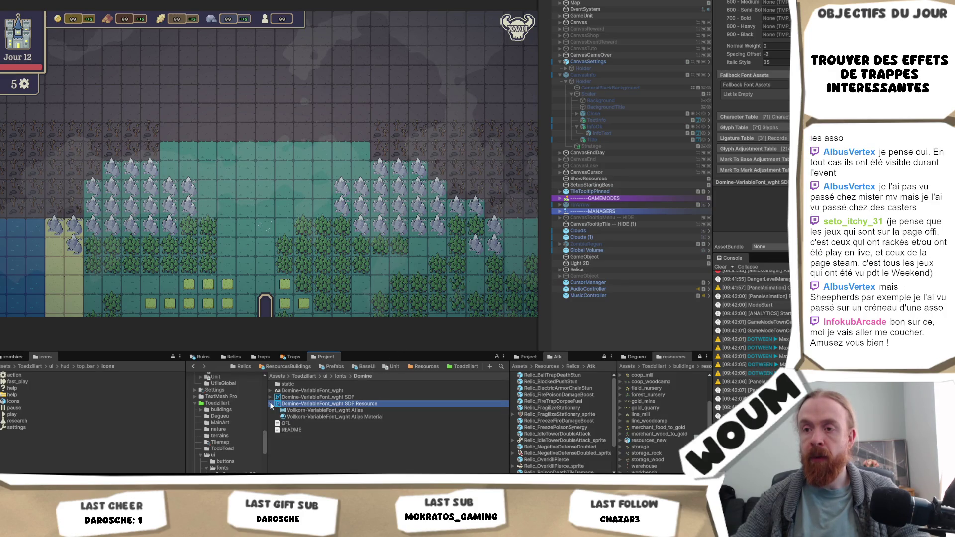
left_click(331, 411)
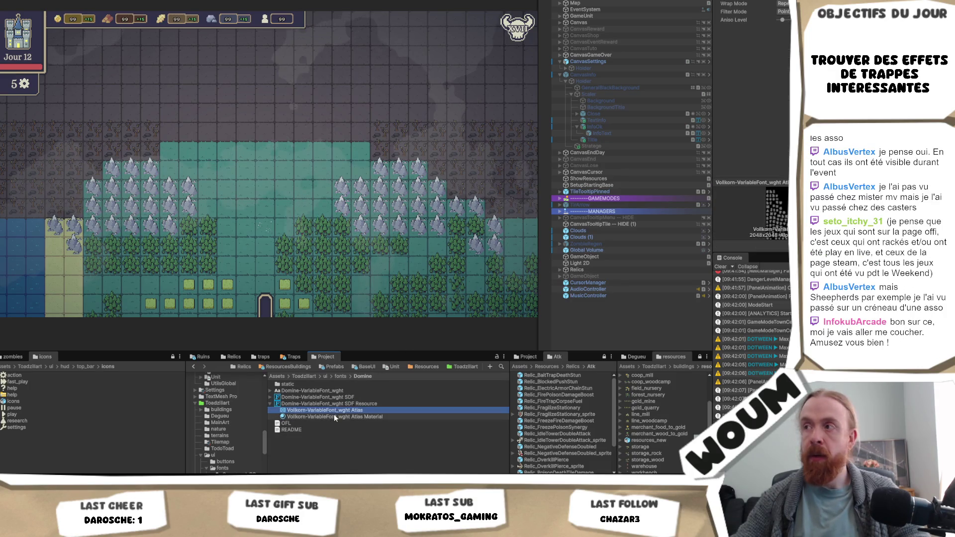
left_click(334, 417)
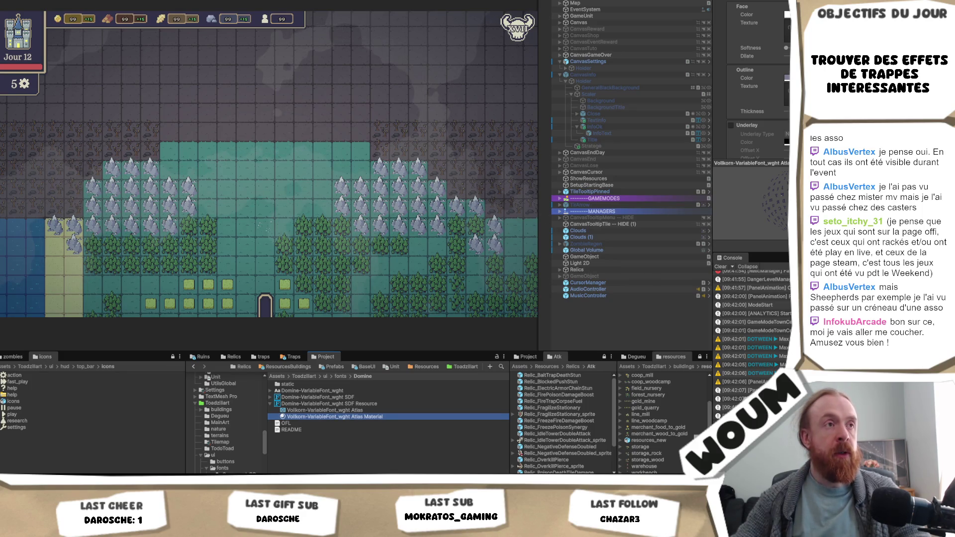
key("alt+Tab")
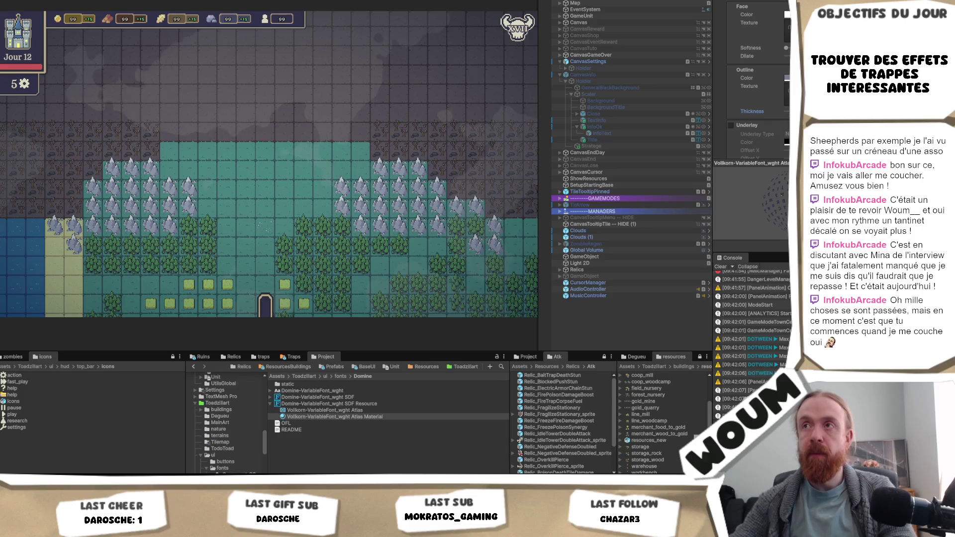
Enter play mode, dismiss the welcome message, and place the castle on the starting tile.
key("ctrl+p")
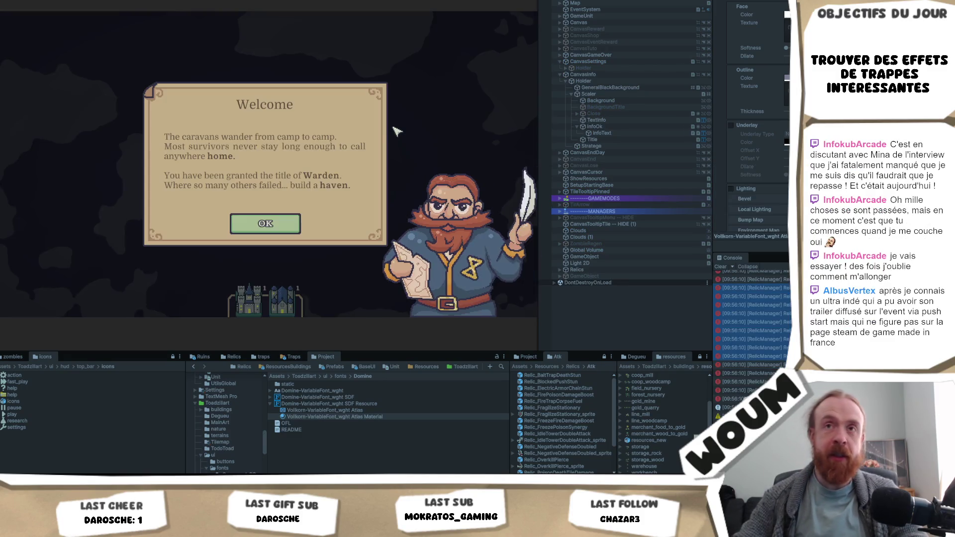
left_click(265, 223)
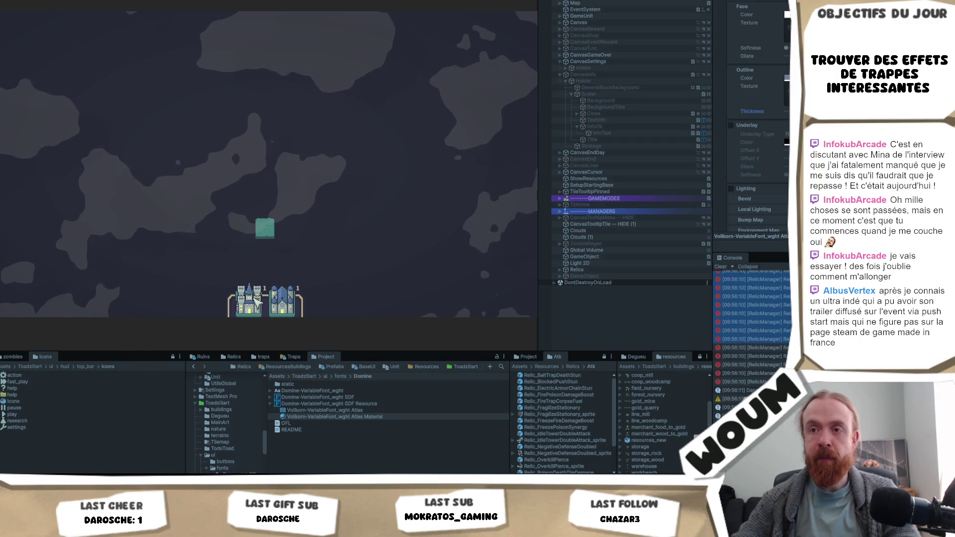
left_click_drag(257, 299, 265, 228)
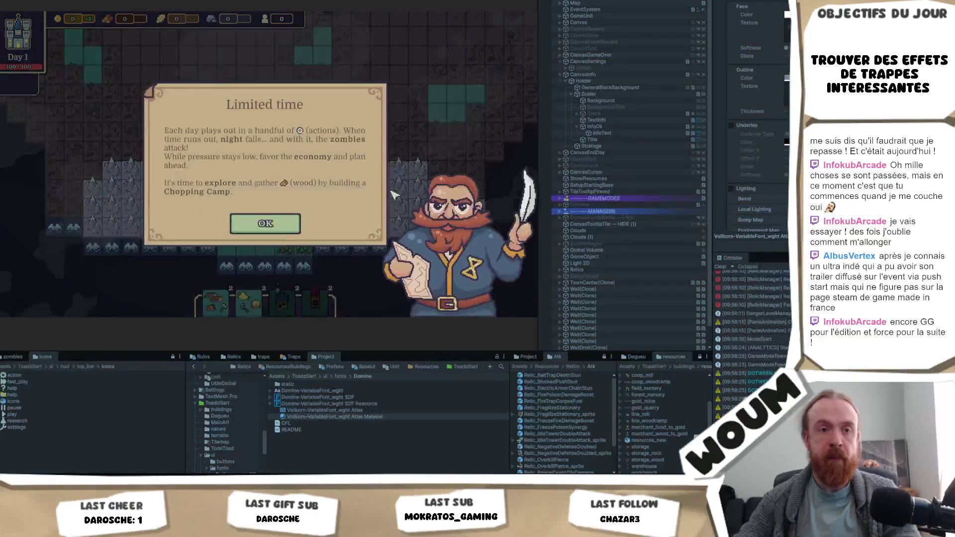
Dismiss the Limited time tutorial and build a lumber camp on the forest.
left_click(264, 224)
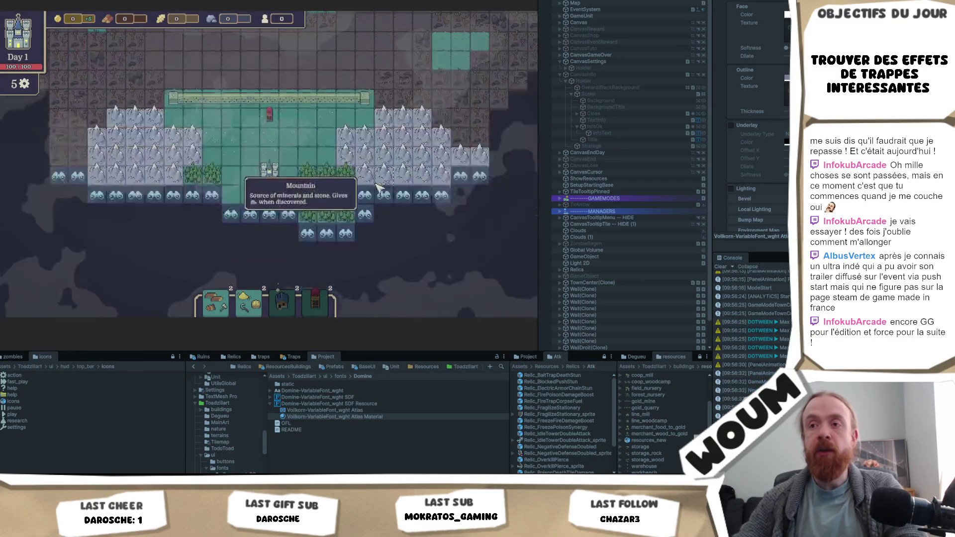
left_click(215, 303)
left_click(307, 195)
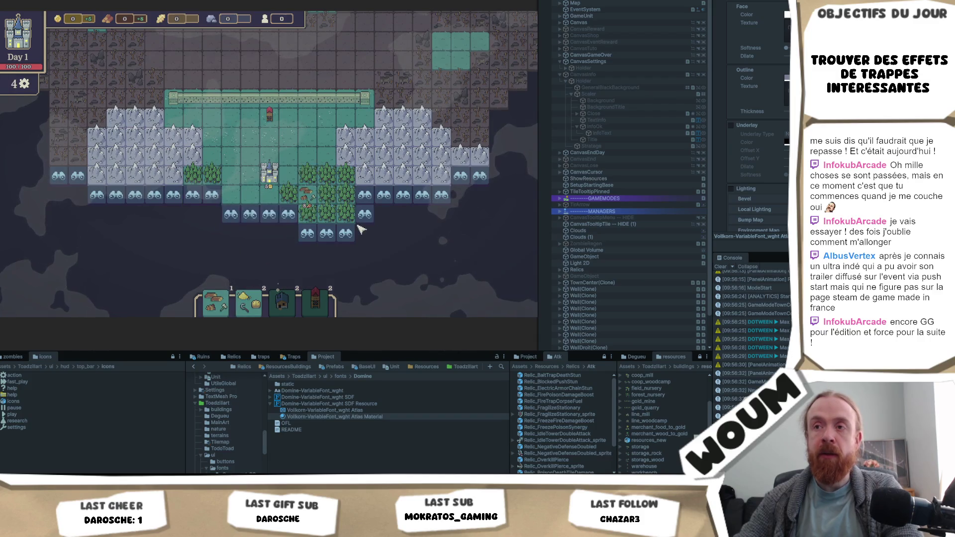
scroll(362, 229, "up", 3)
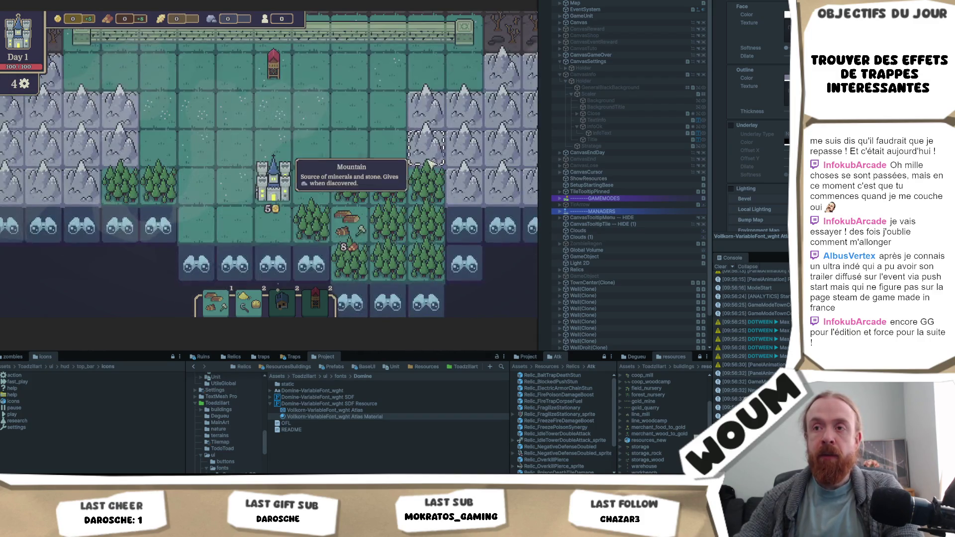
scroll(431, 165, "down", 3)
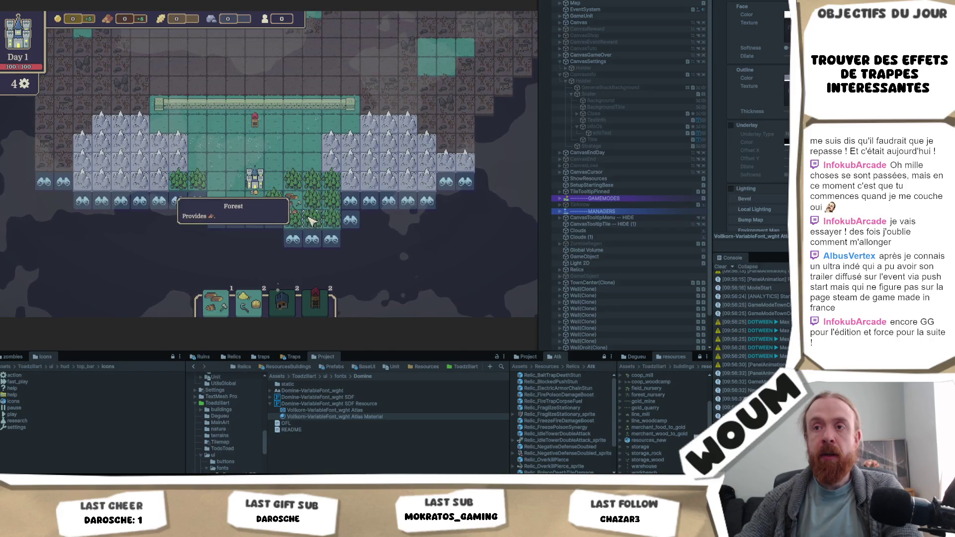
Reveal five discoverable tiles around the base, then end the day.
left_click(351, 221)
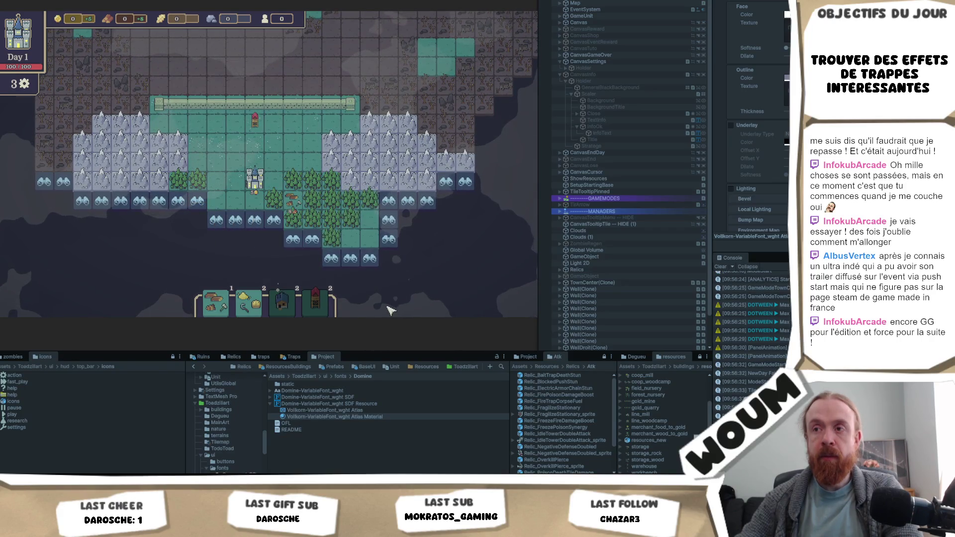
left_click(304, 242)
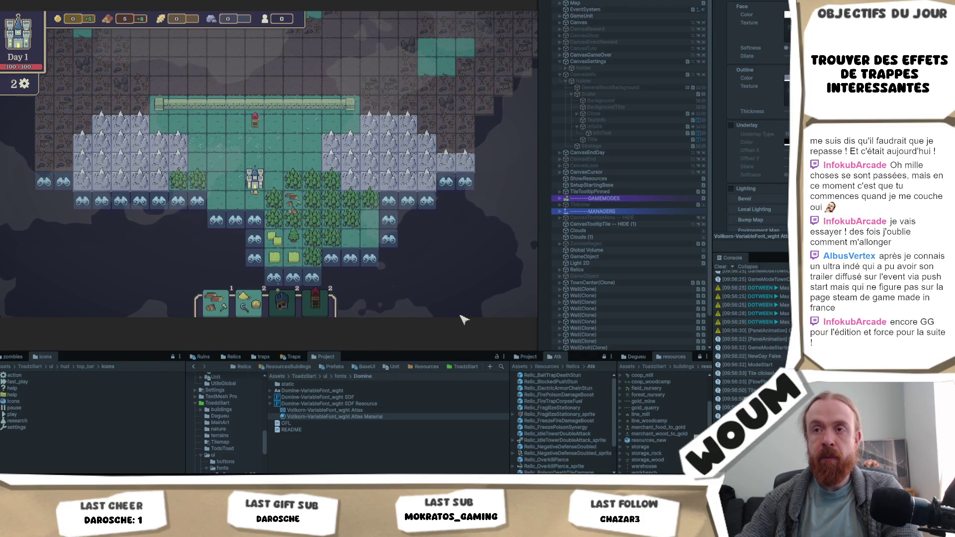
left_click(259, 244)
left_click(236, 222)
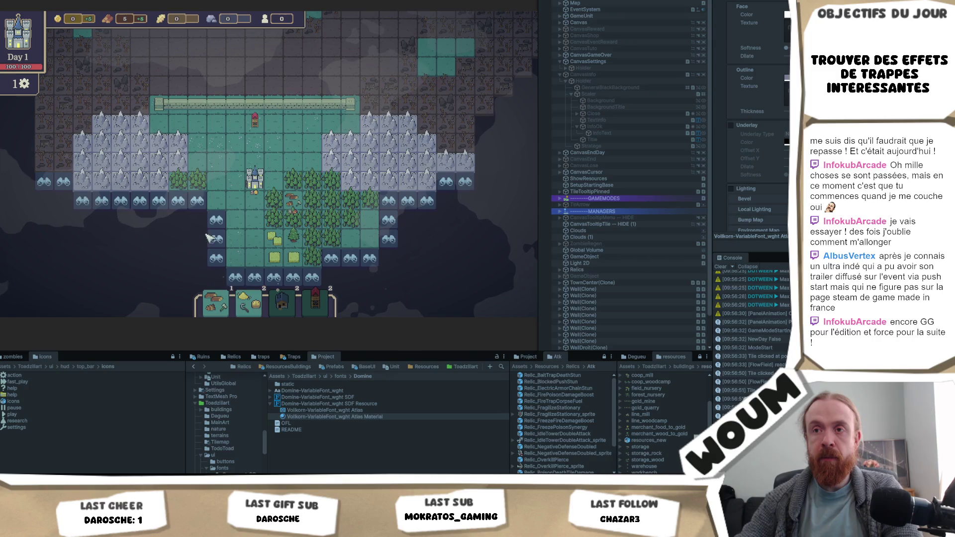
left_click(215, 220)
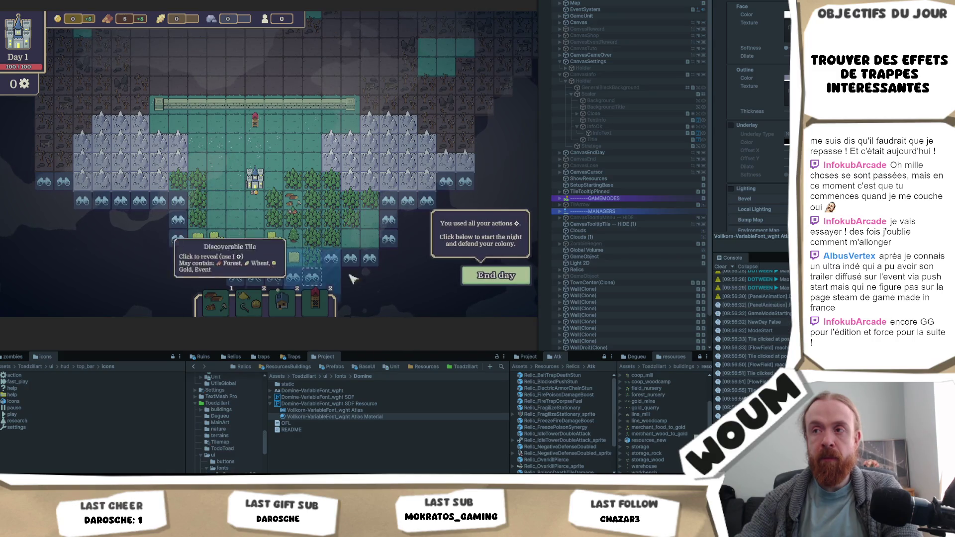
left_click(474, 278)
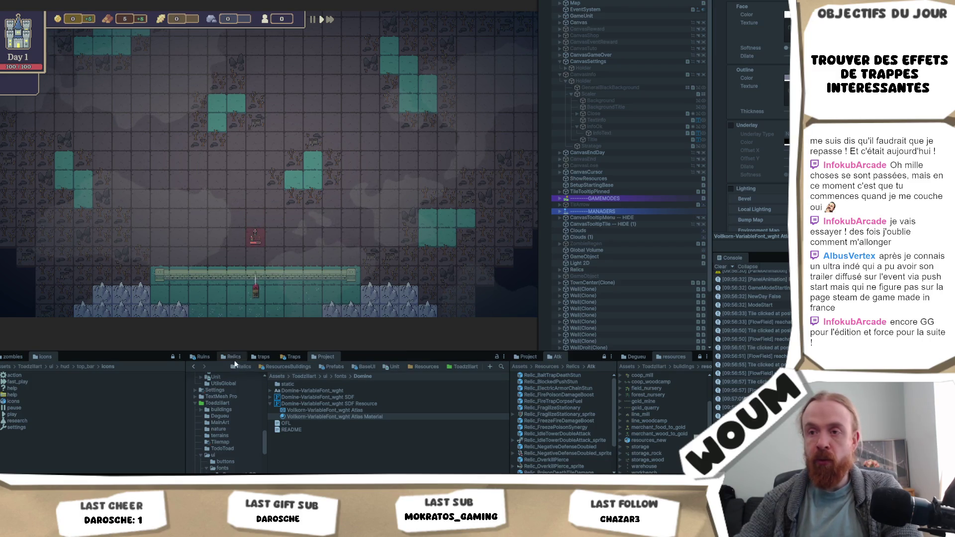
Browse to Assets > Resources > Enemies and select the Zombie prefab.
left_click(298, 356)
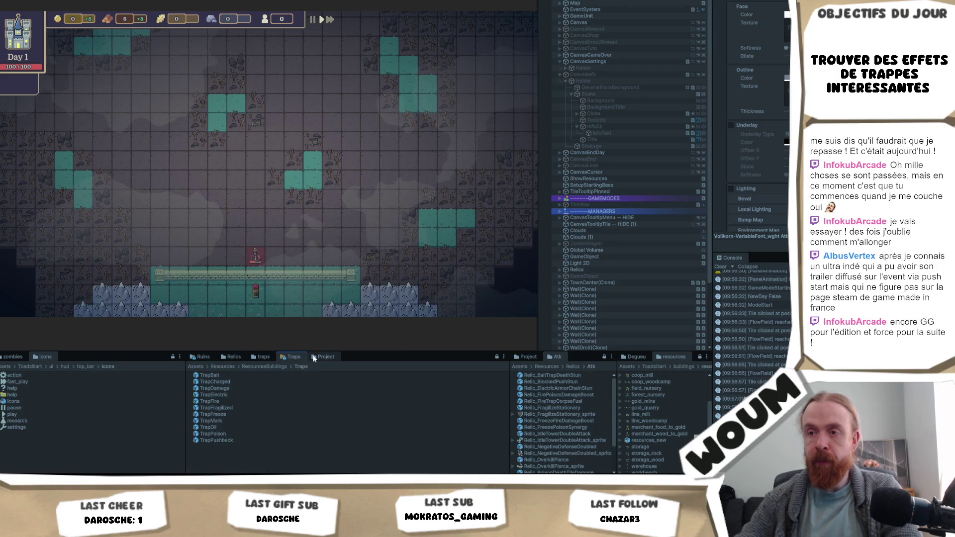
left_click(313, 356)
left_click(276, 367)
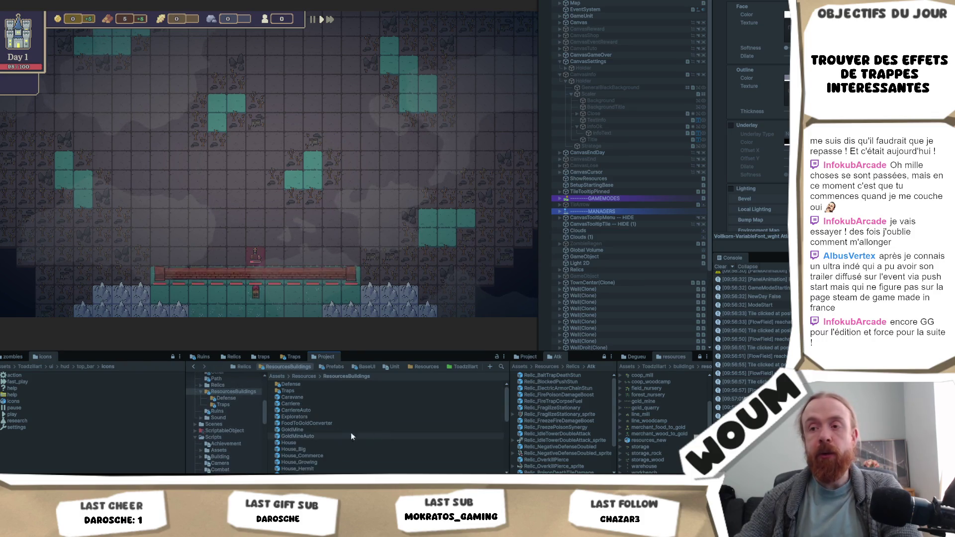
double_click(306, 385)
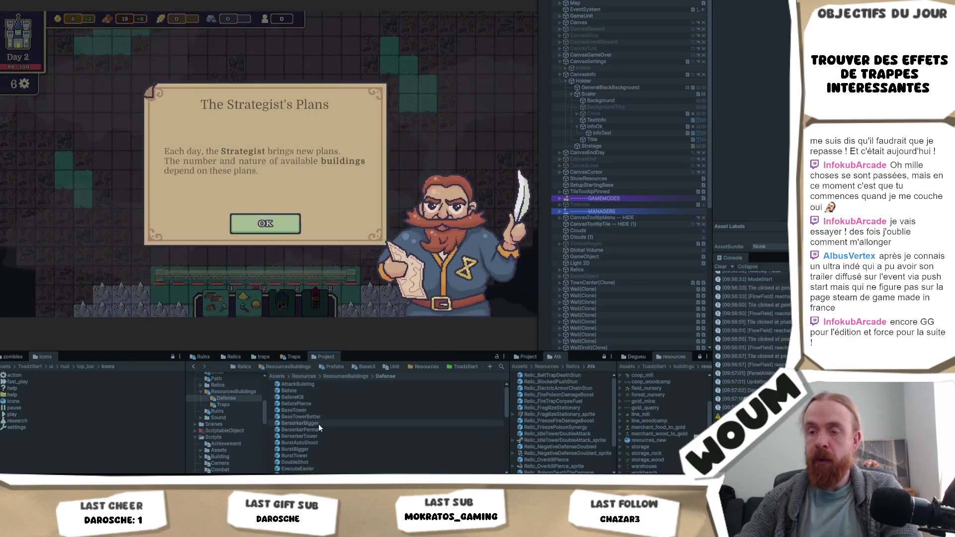
left_click(304, 377)
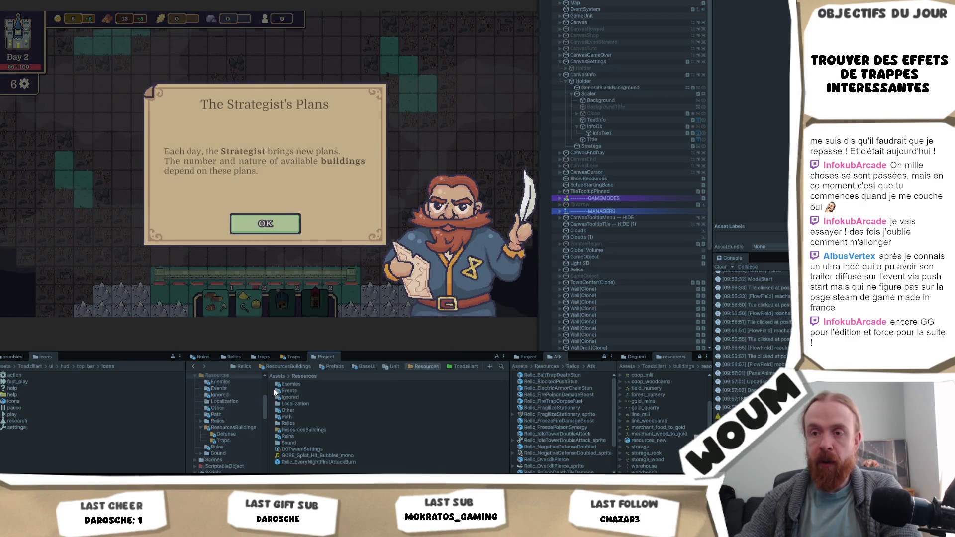
double_click(320, 385)
left_click(319, 391)
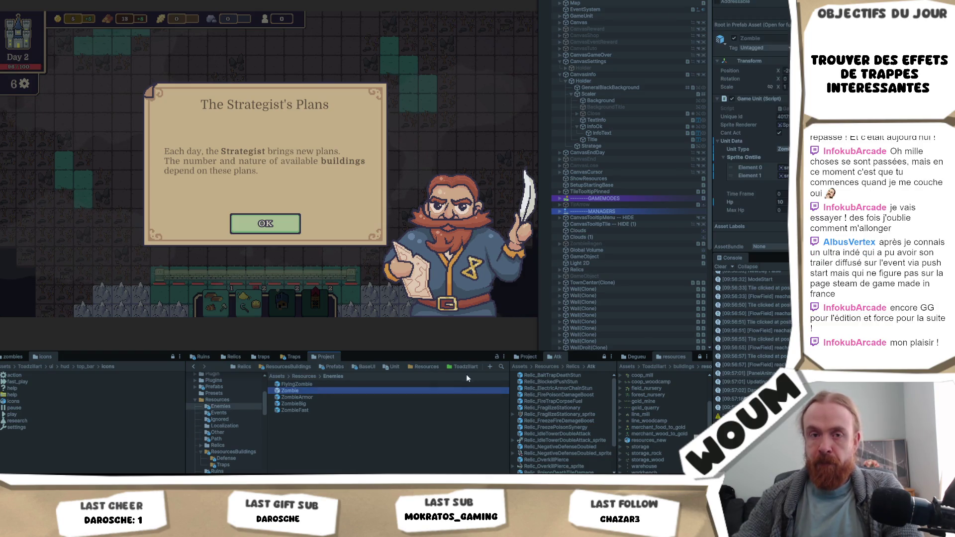
Set the Zombie's Hp to 2, save, and dismiss the Strategist's Plans dialog.
scroll(751, 125, "down", 8)
double_click(782, 26)
type("2")
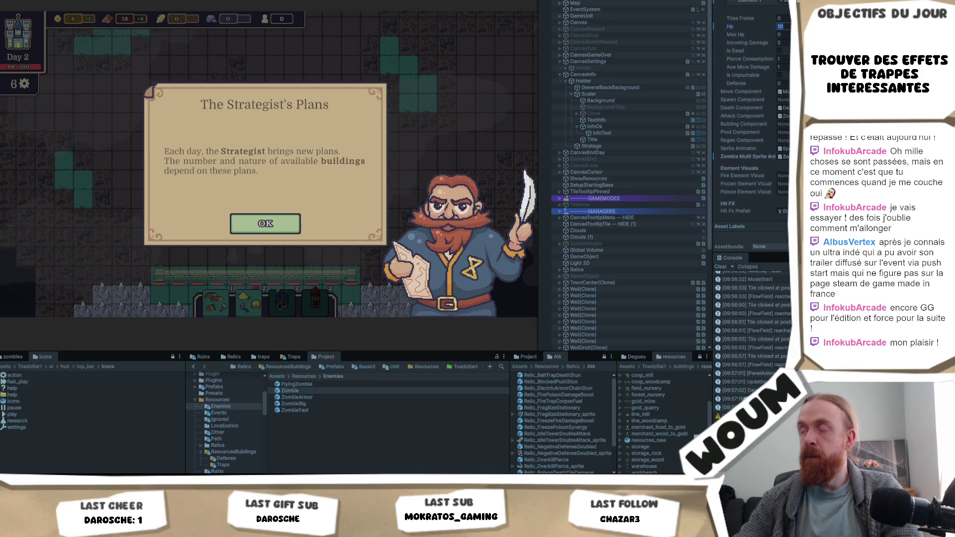
scroll(752, 99, "up", 4)
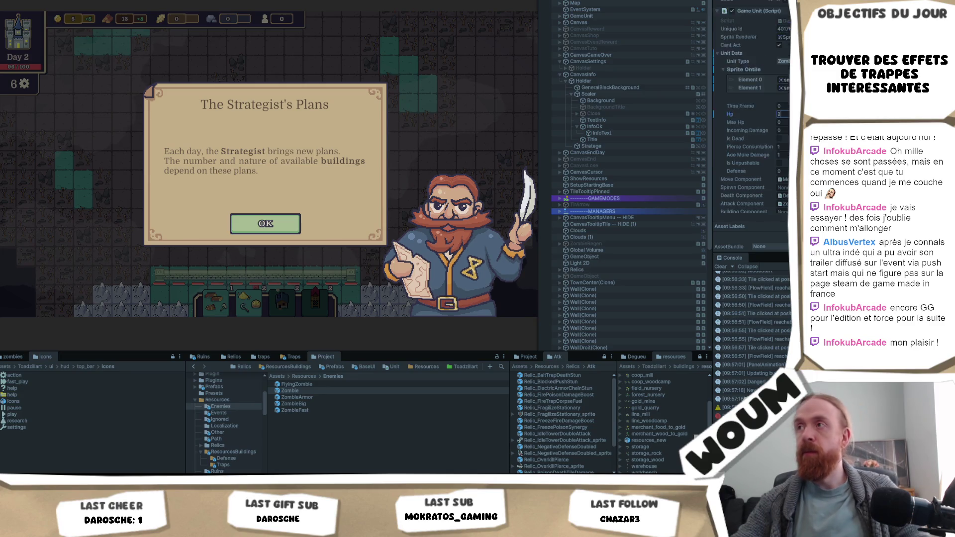
key("ctrl+s")
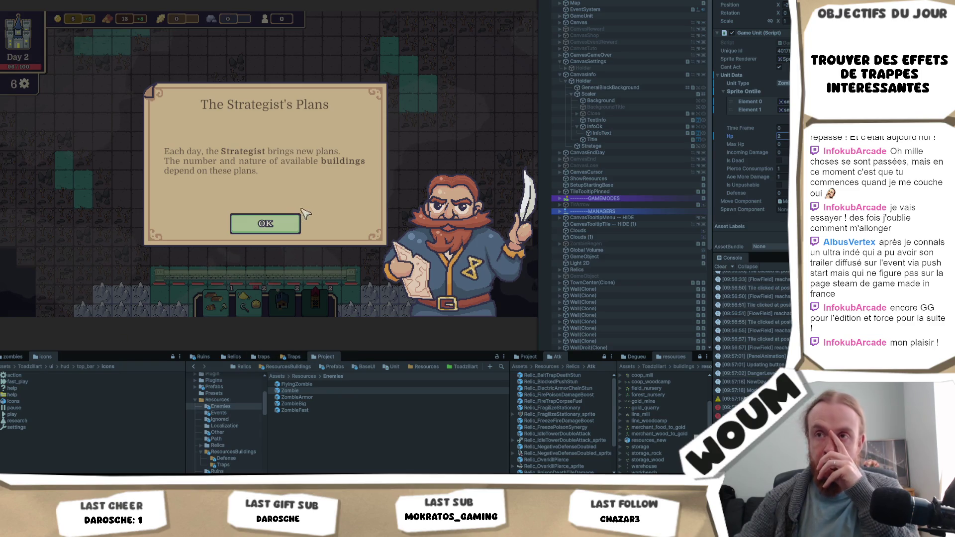
left_click(266, 223)
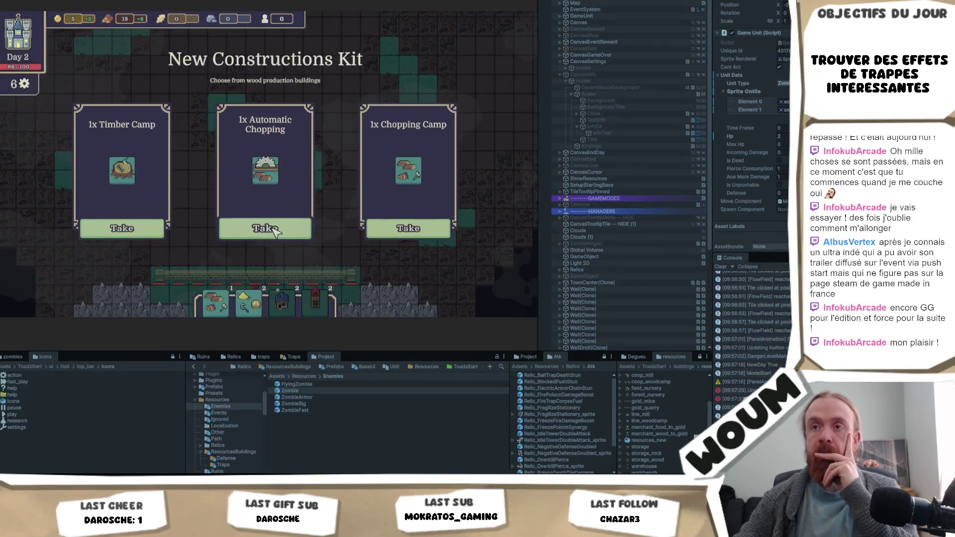
Take the Automatic Chopping kit and reveal two discoverable tiles below and right of the base.
left_click(274, 233)
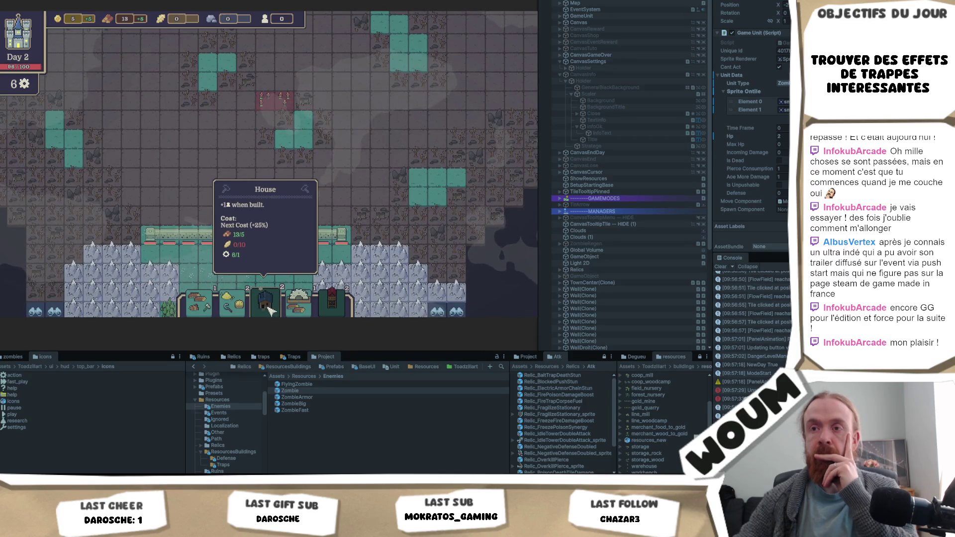
scroll(369, 165, "down", 2)
scroll(333, 176, "down", 3)
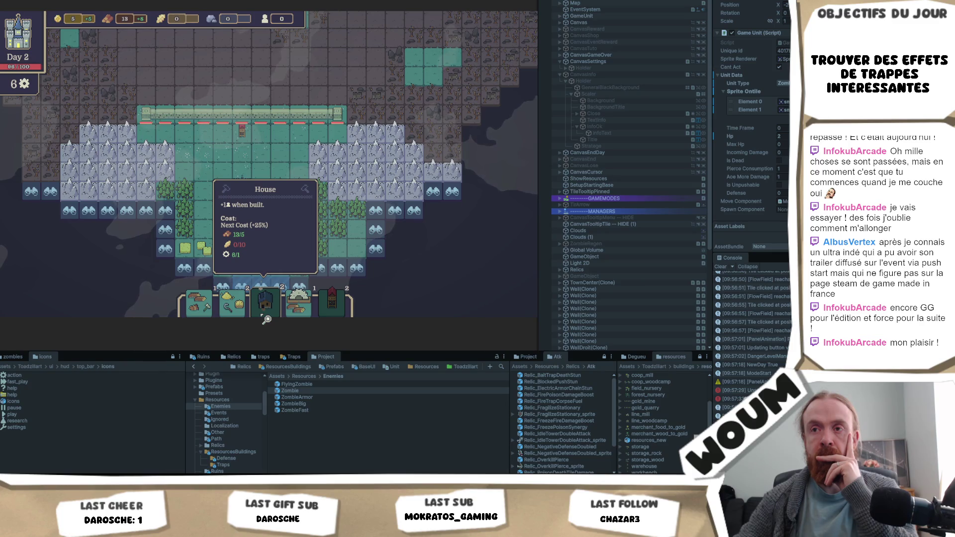
scroll(298, 239, "down", 2)
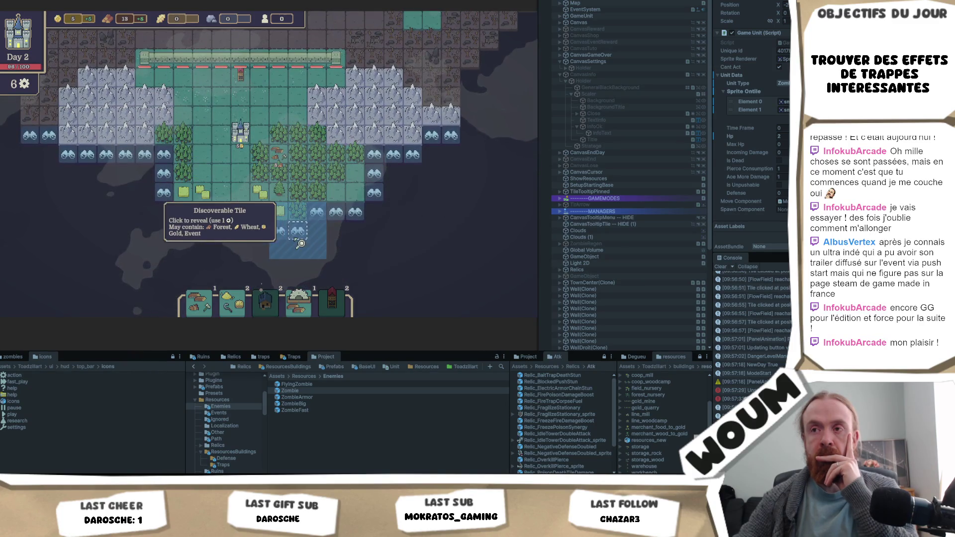
left_click(300, 243)
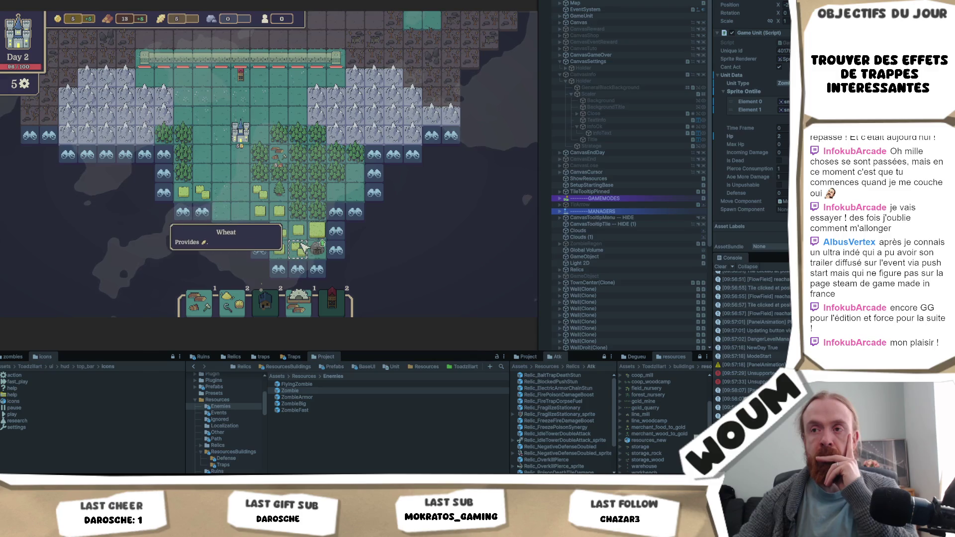
left_click(343, 235)
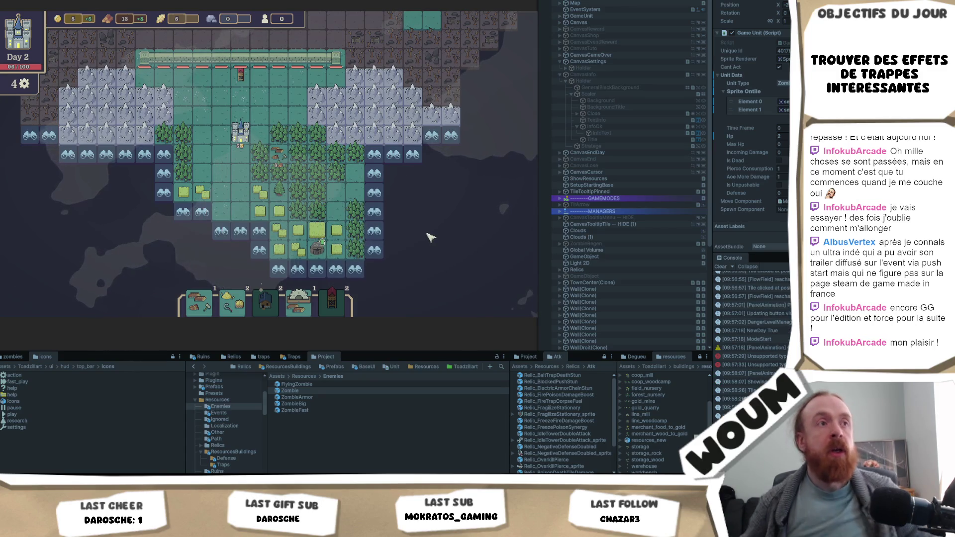
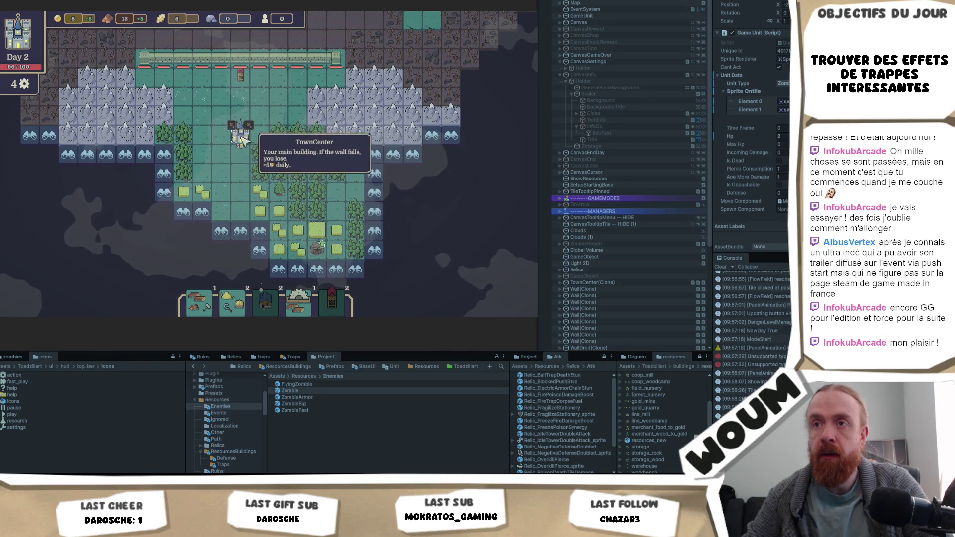
Pan the map north to the base's northern wall and pick tower 5 for placement.
key("w")
key("w")
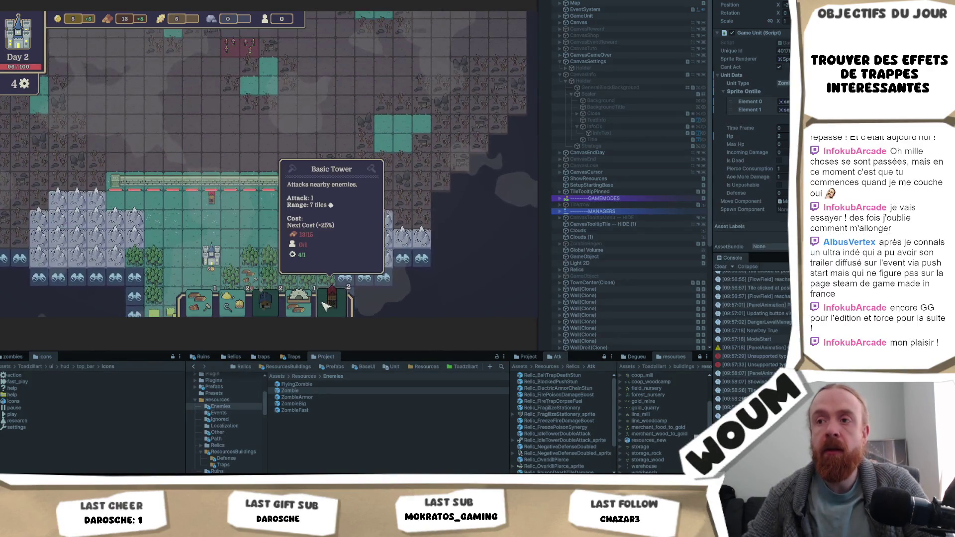
key("w")
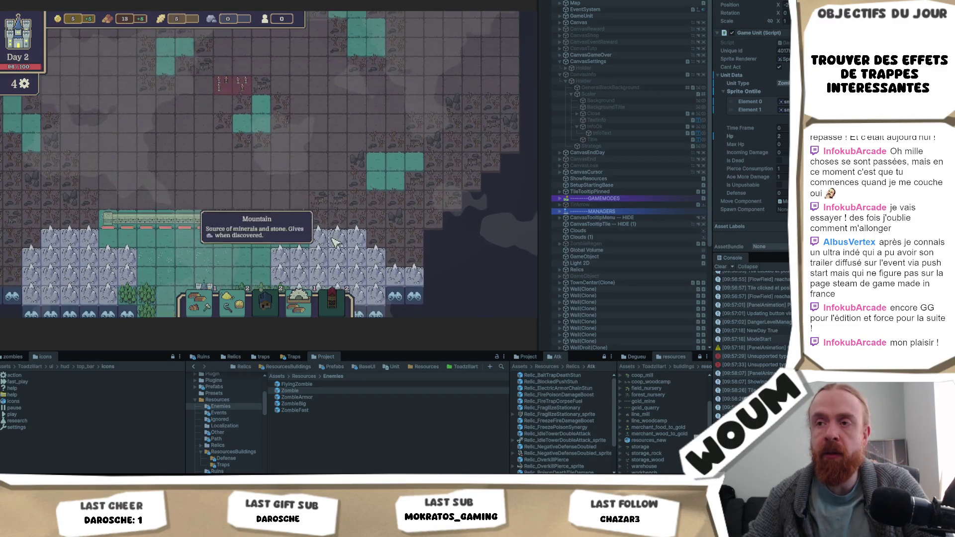
key("w")
key("a")
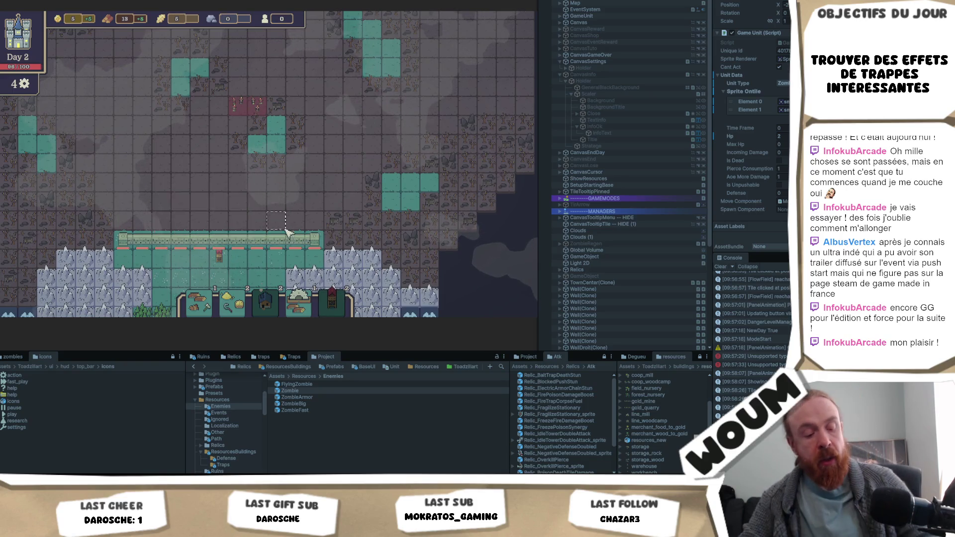
key("5")
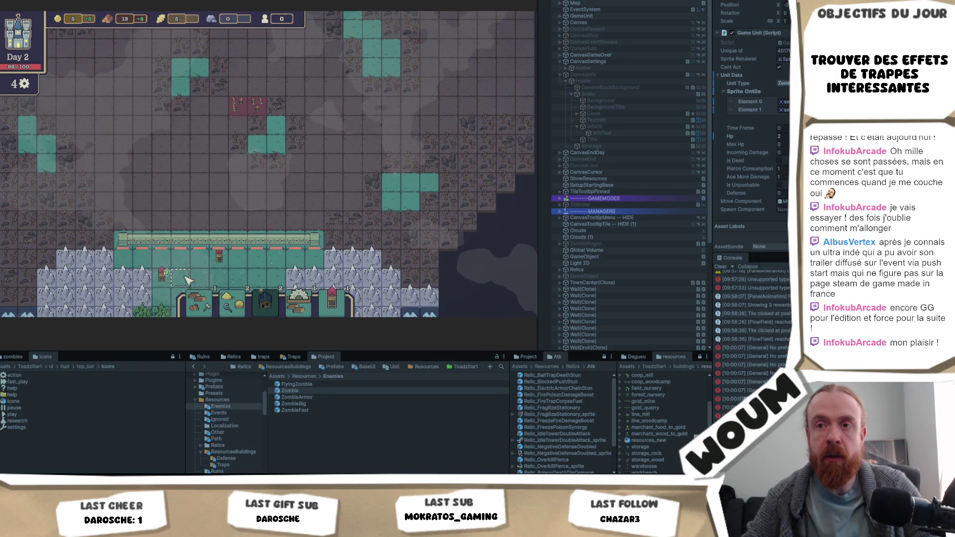
Place a tower and the Overcharge Tower just inside the wall and read their tooltip cards.
left_click(161, 273)
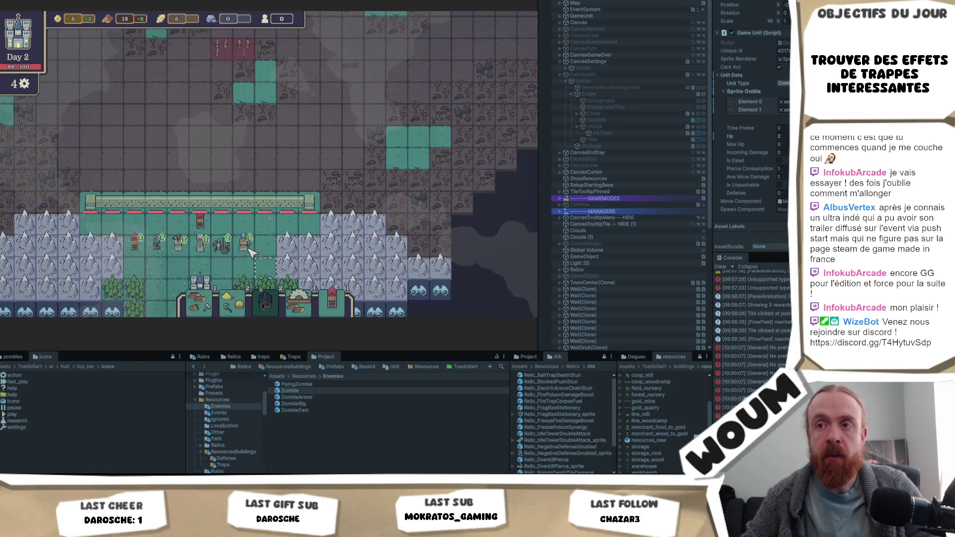
left_click(249, 254)
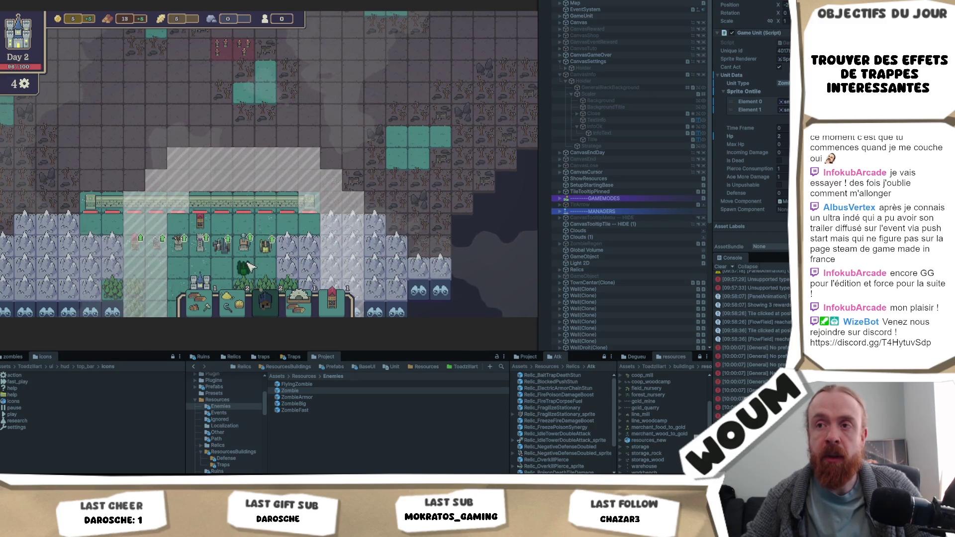
mouse_move(271, 254)
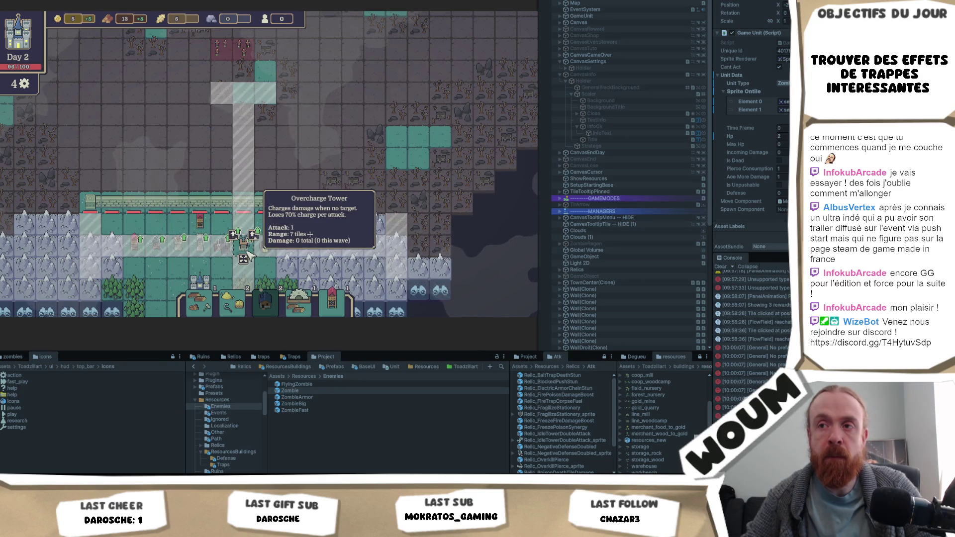
mouse_move(178, 255)
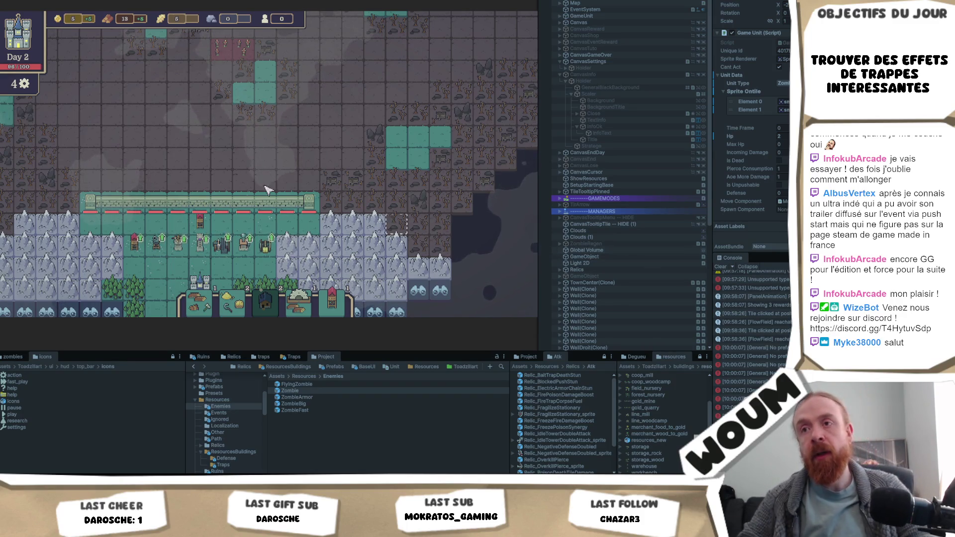
mouse_move(239, 249)
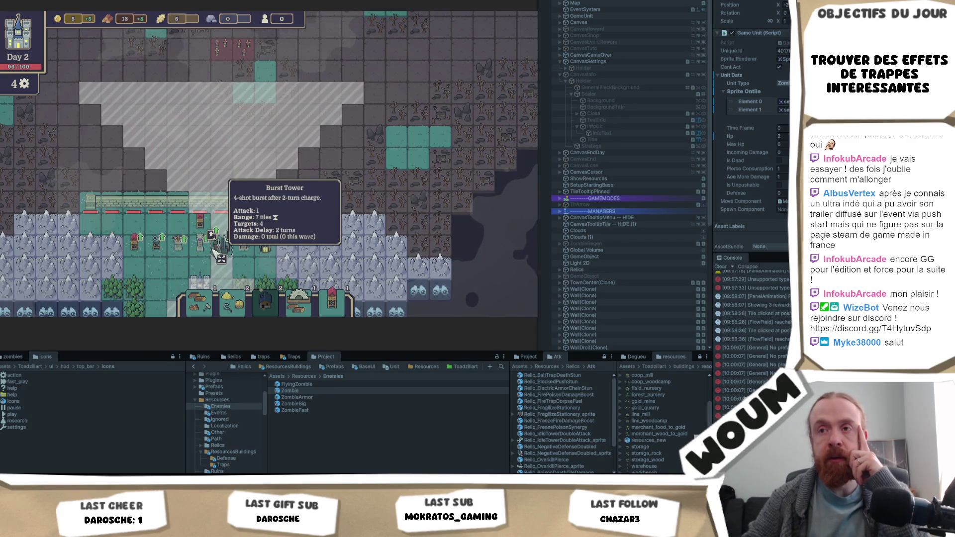
mouse_move(156, 254)
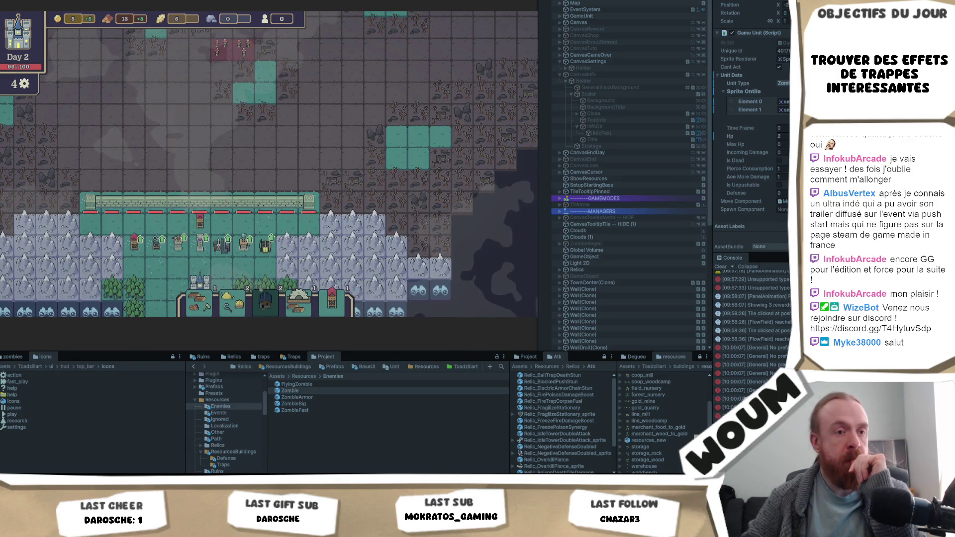
key("alt+Tab")
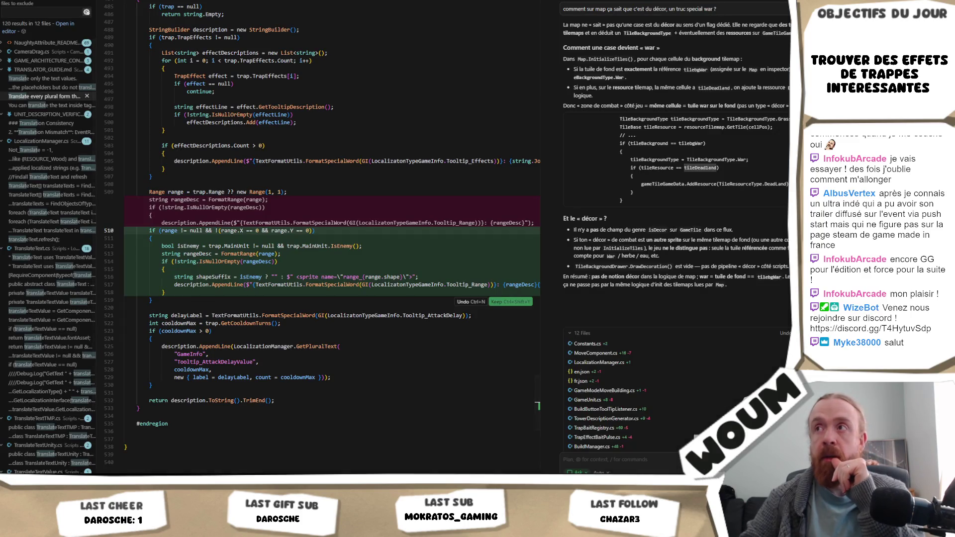
key("alt+Tab")
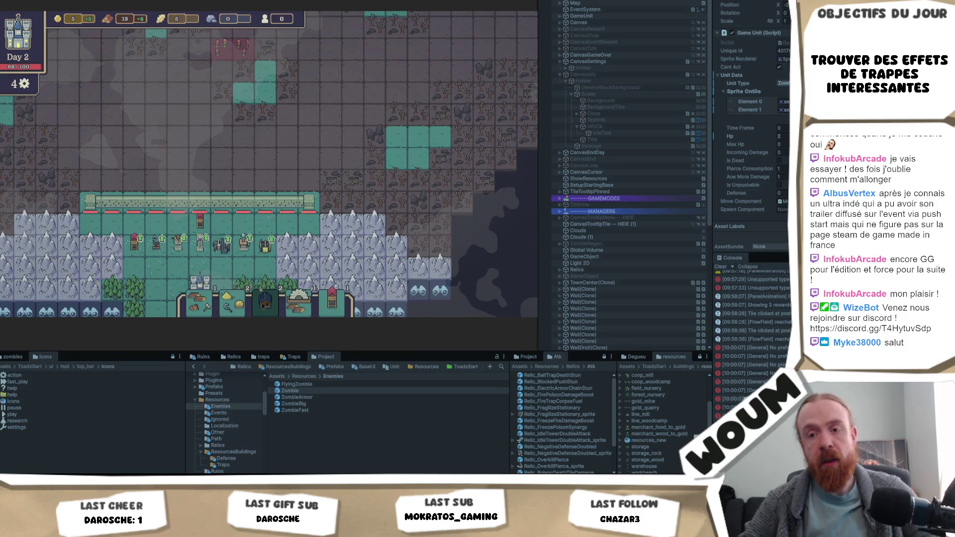
left_click(96, 448)
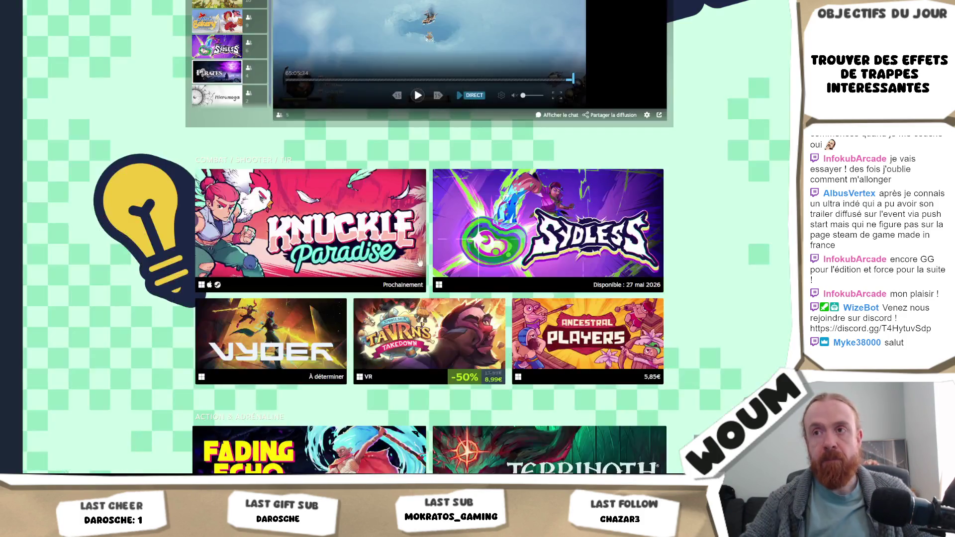
scroll(462, 254, "down", 10)
scroll(463, 254, "down", 7)
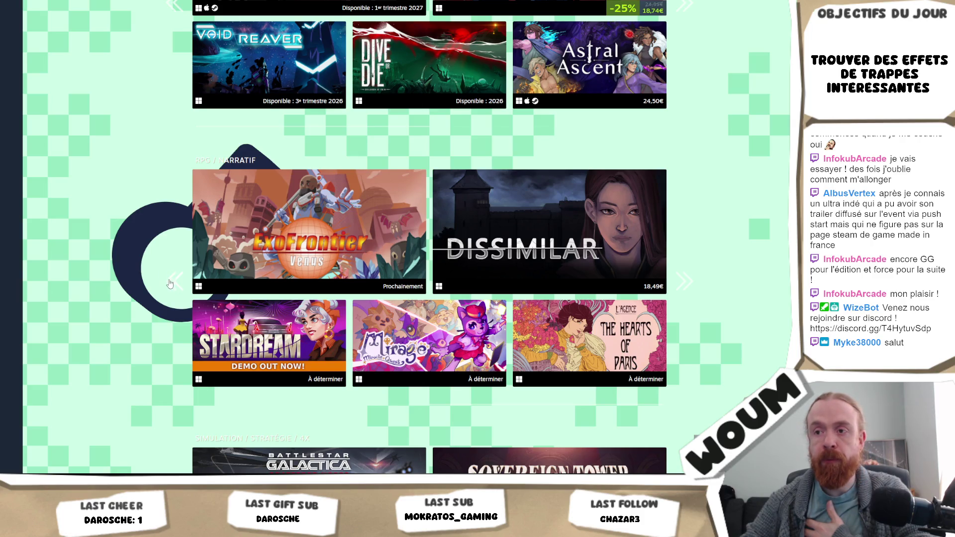
scroll(156, 301, "down", 4)
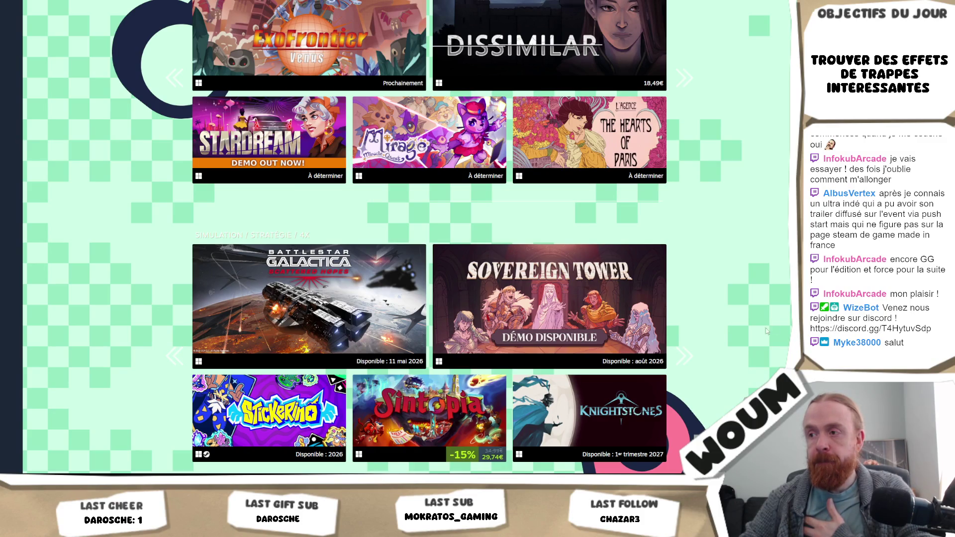
scroll(701, 362, "up", 9)
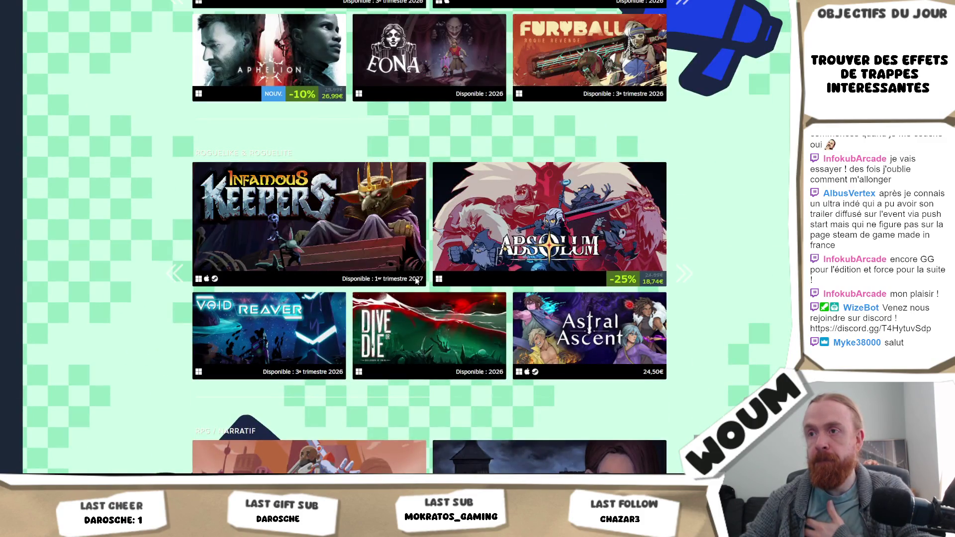
mouse_move(574, 242)
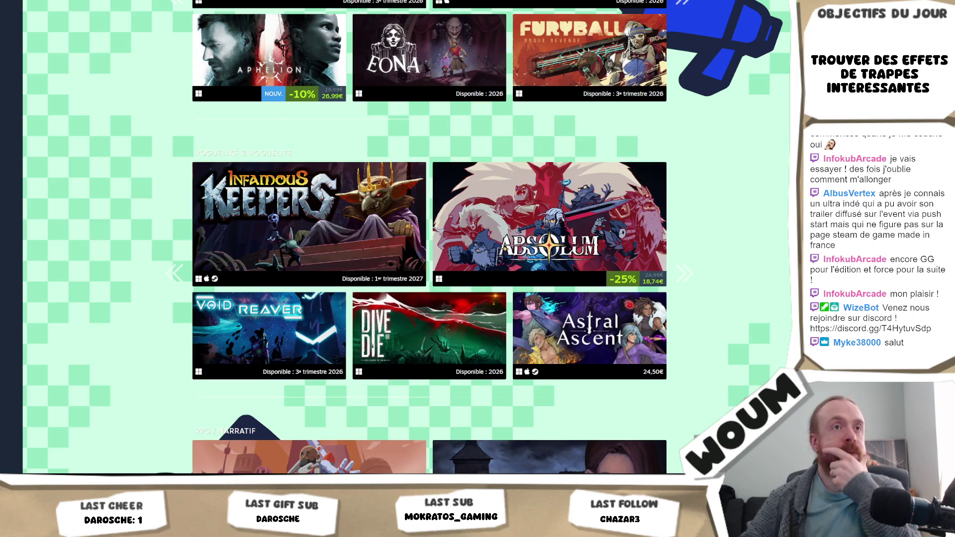
mouse_move(596, 2)
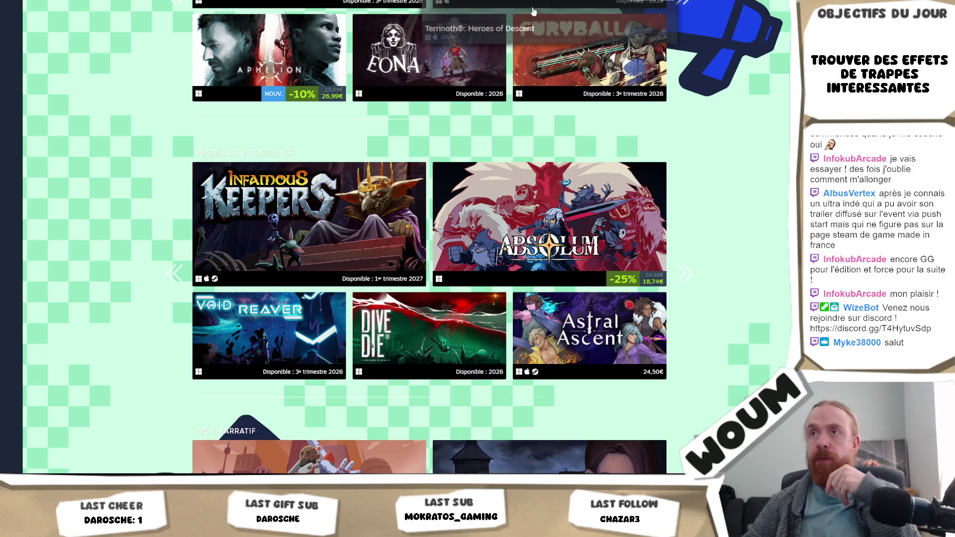
mouse_move(378, 101)
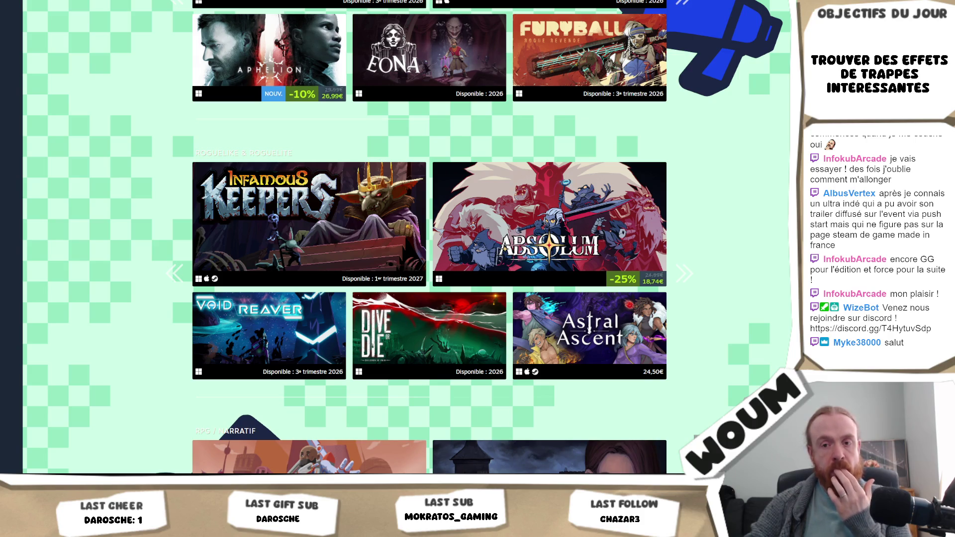
key("alt+Tab")
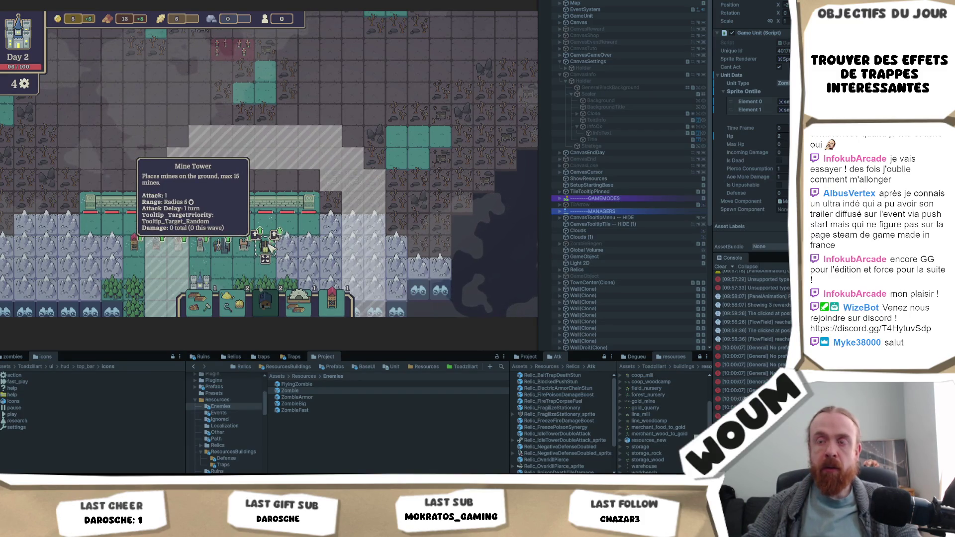
key("alt+Tab")
Search the solution for the target-priority tooltip_t keys, glancing at the running game.
left_click(329, 151)
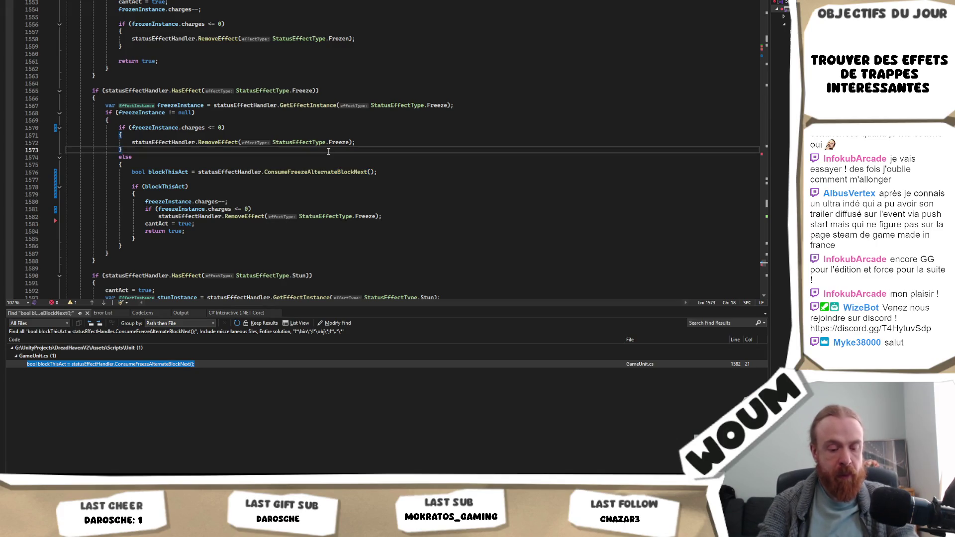
key("Return")
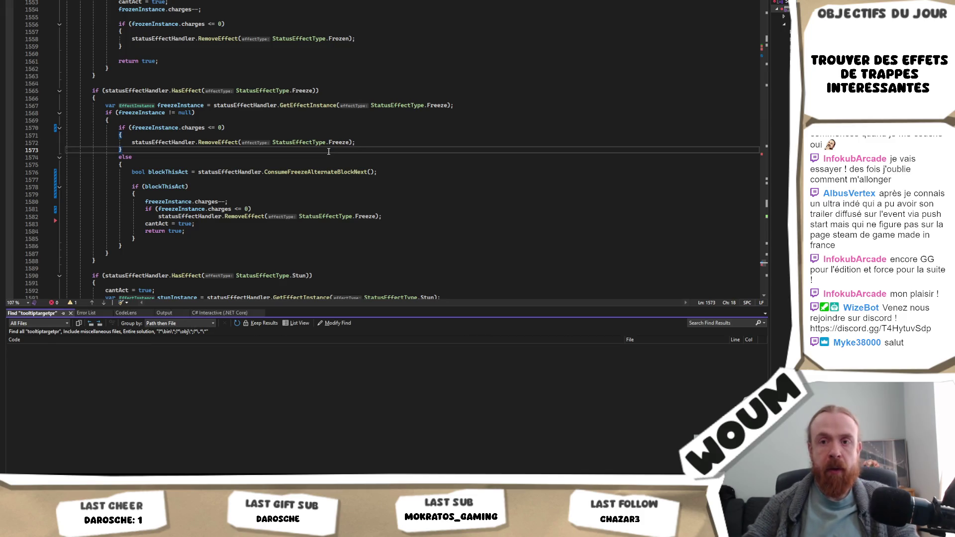
key("alt+Tab")
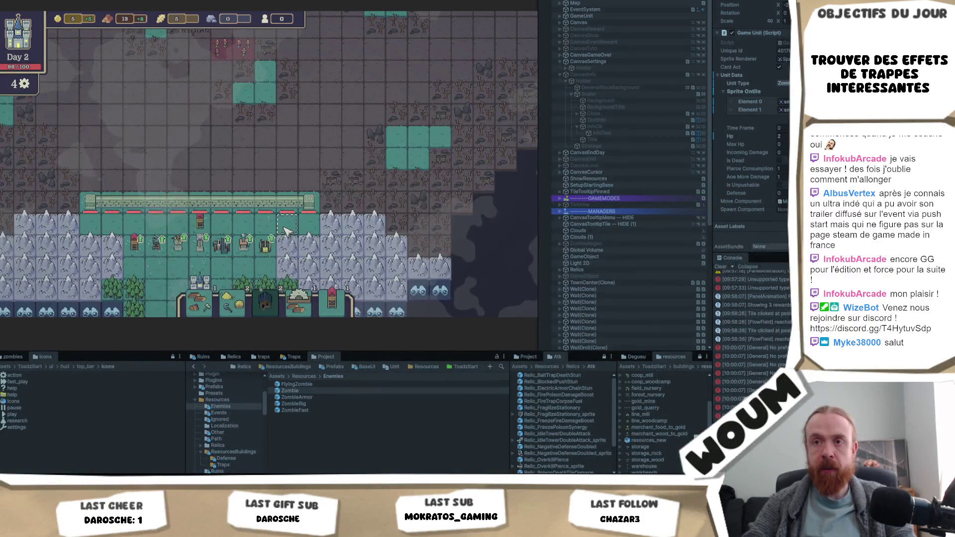
mouse_move(263, 251)
key("alt+Tab")
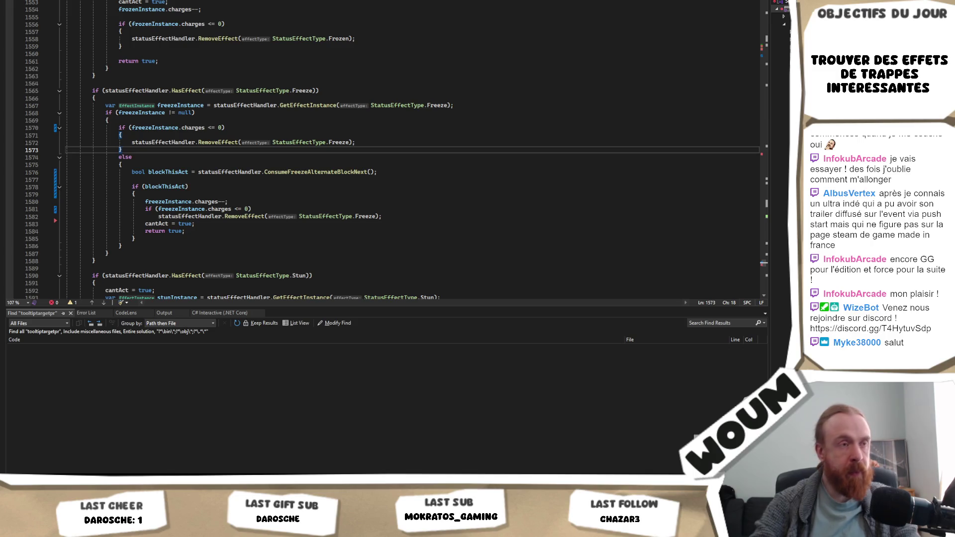
key("Return")
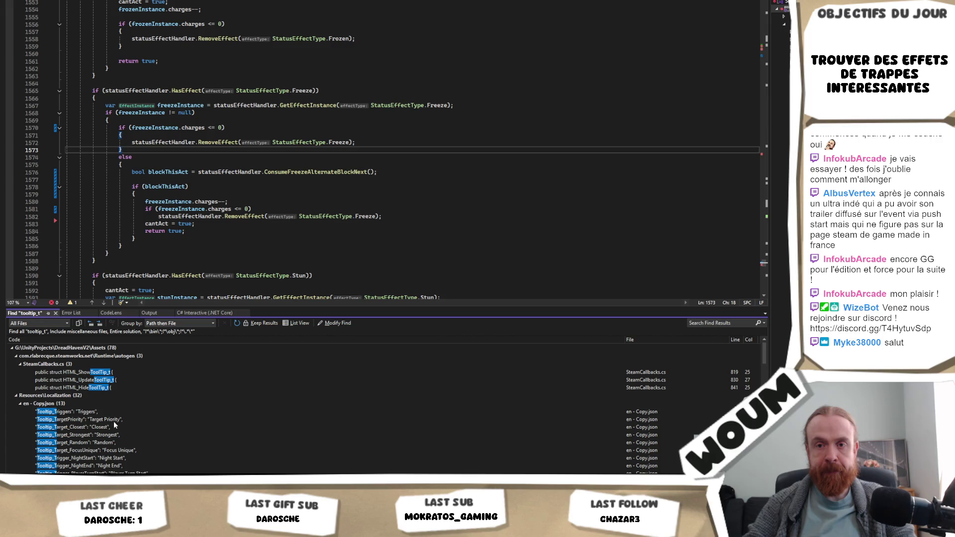
Go to the Tooltip_TargetPriority declaration and list all its uses across the solution.
left_click(18, 403)
left_click(16, 396)
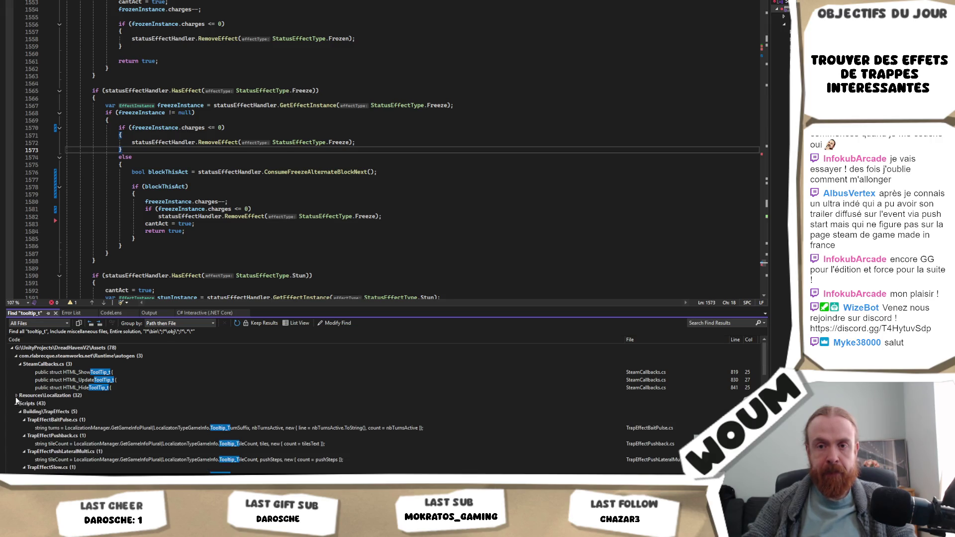
scroll(279, 445, "down", 4)
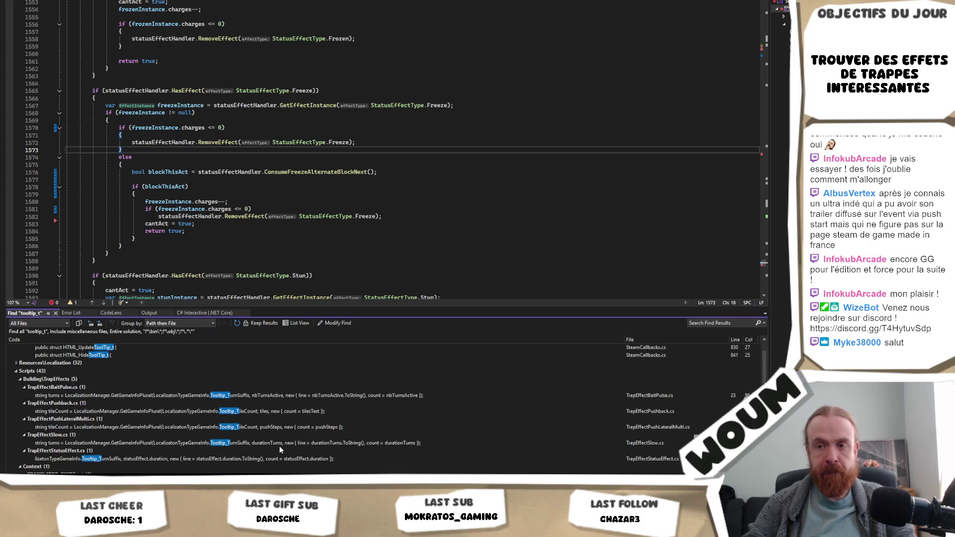
scroll(264, 446, "down", 4)
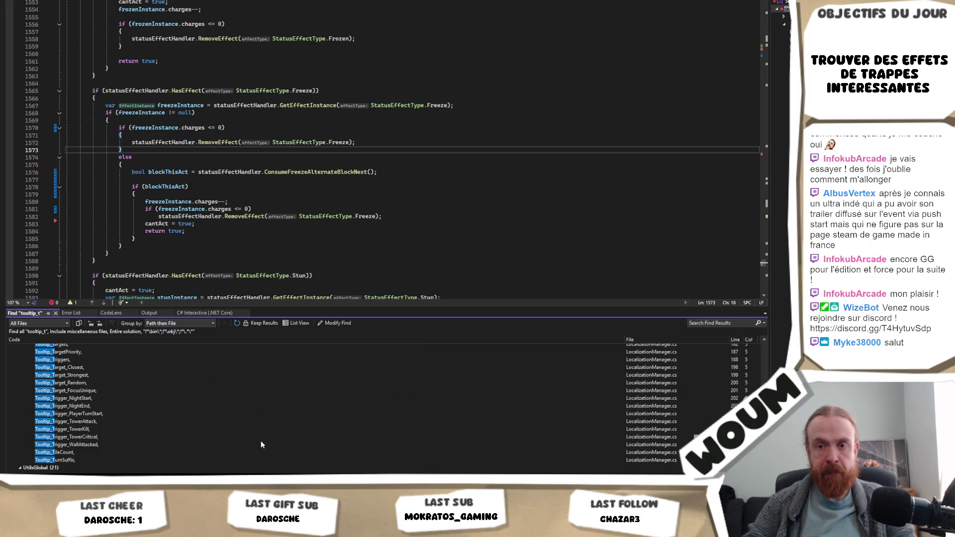
double_click(81, 354)
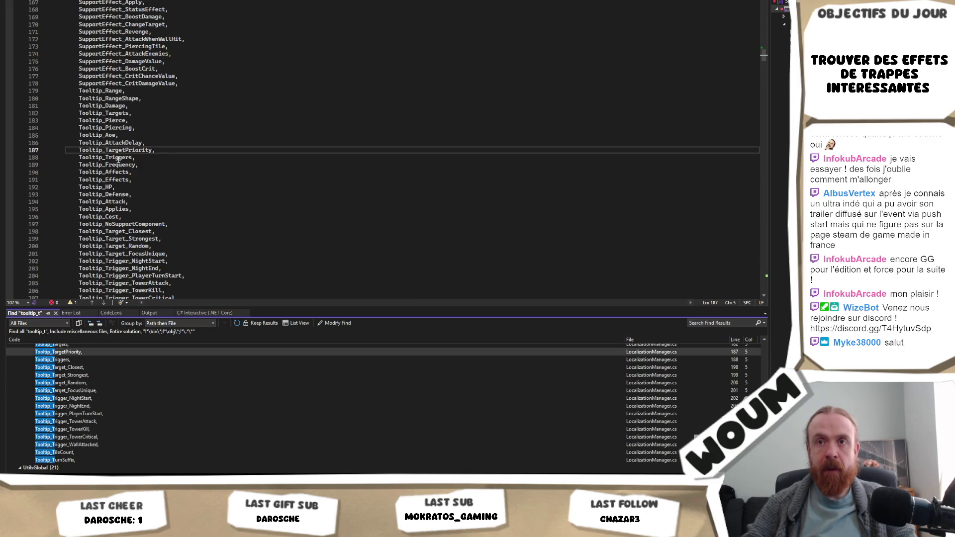
left_click(124, 143)
left_click(152, 151)
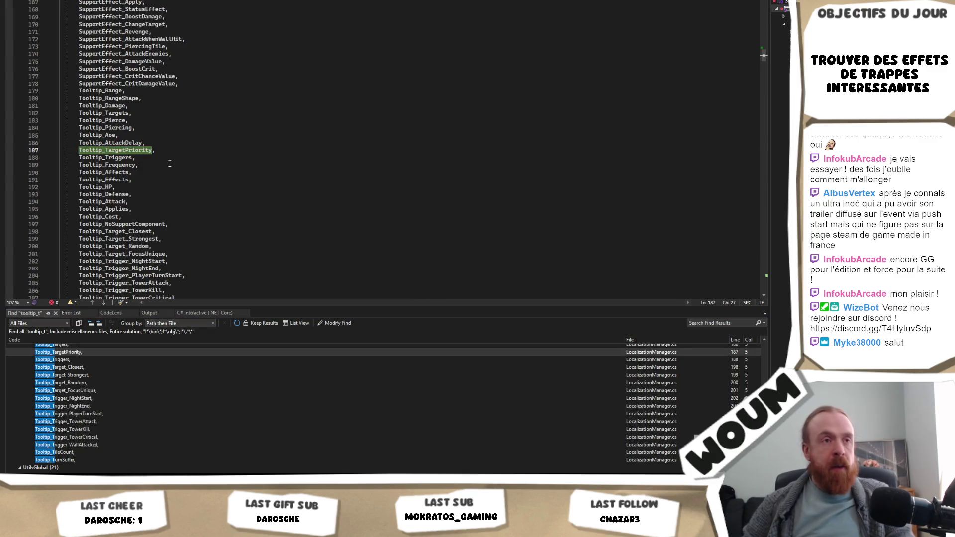
key("ctrl+shift+f")
key("Return")
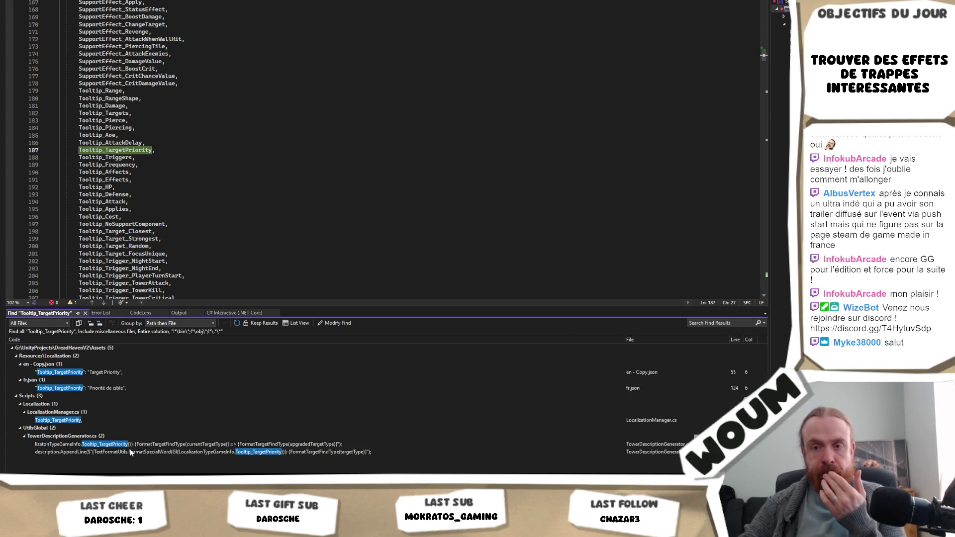
Wrap the target-priority block in TowerDescriptionGenerator.cs in /* */ comments.
double_click(131, 445)
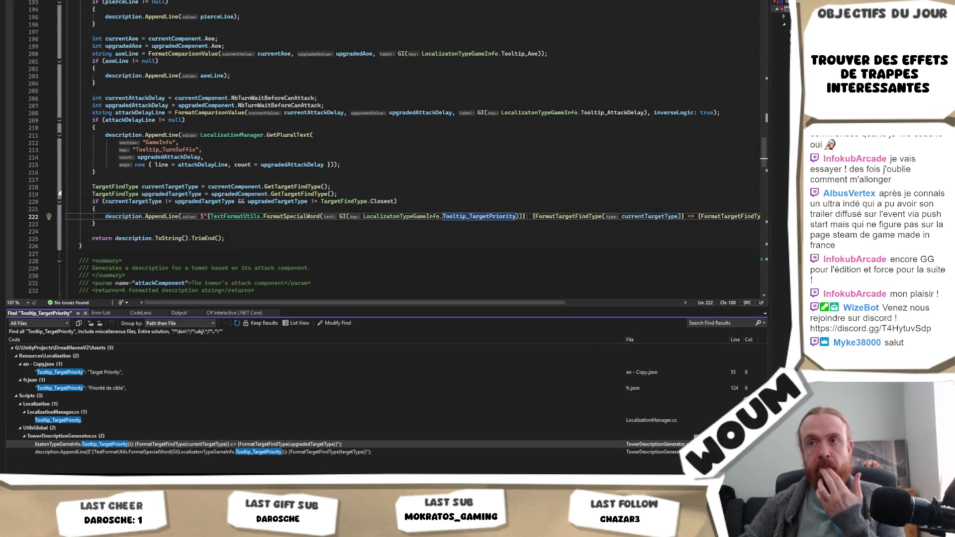
left_click(95, 172)
left_click(93, 187)
type("/*")
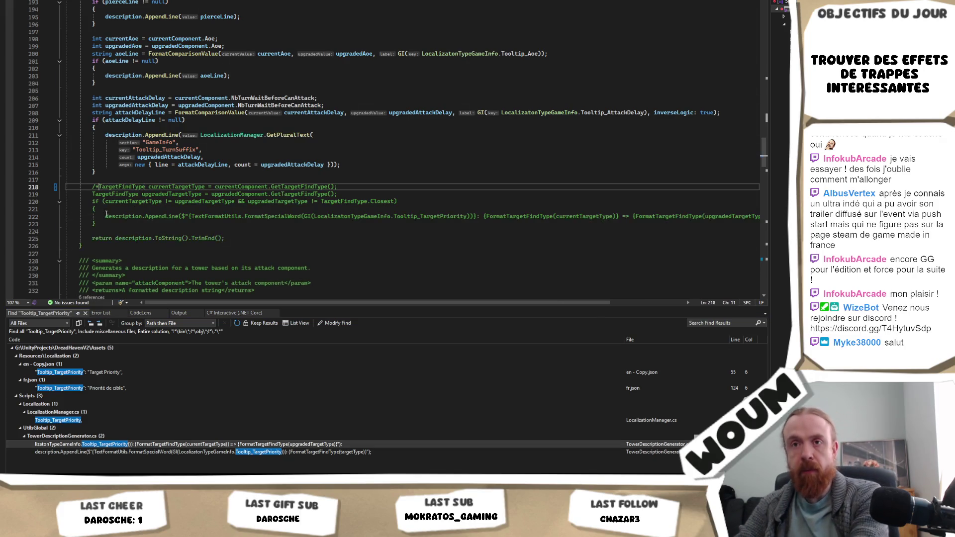
left_click(105, 223)
type("*/")
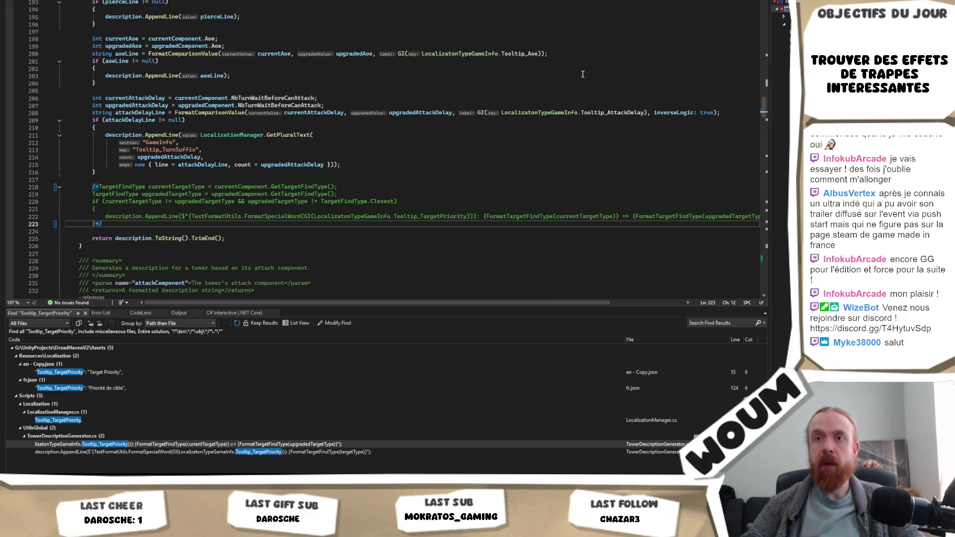
key("alt+Tab")
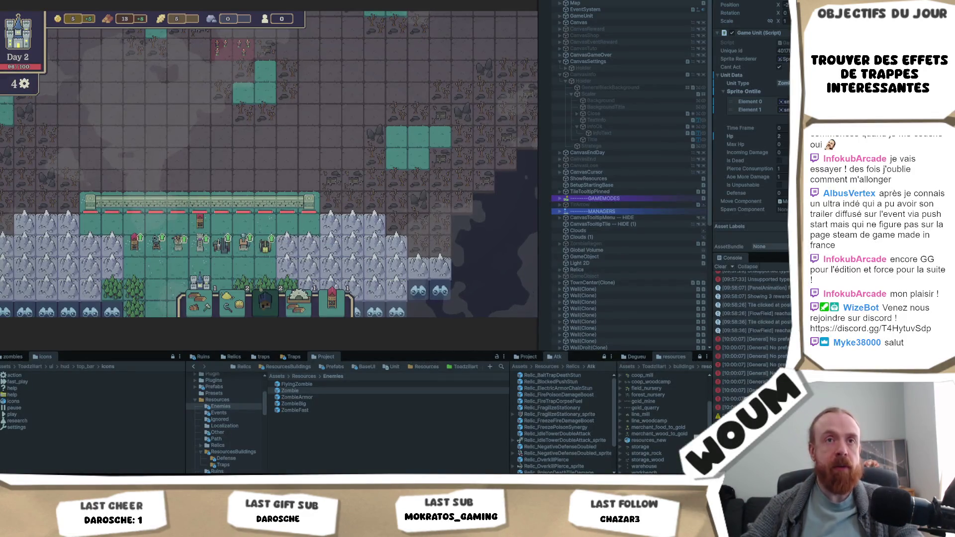
Review the tooltips of the Canon, Ballista, Burst, Mine, Overcharge and Jester towers.
left_click(160, 242)
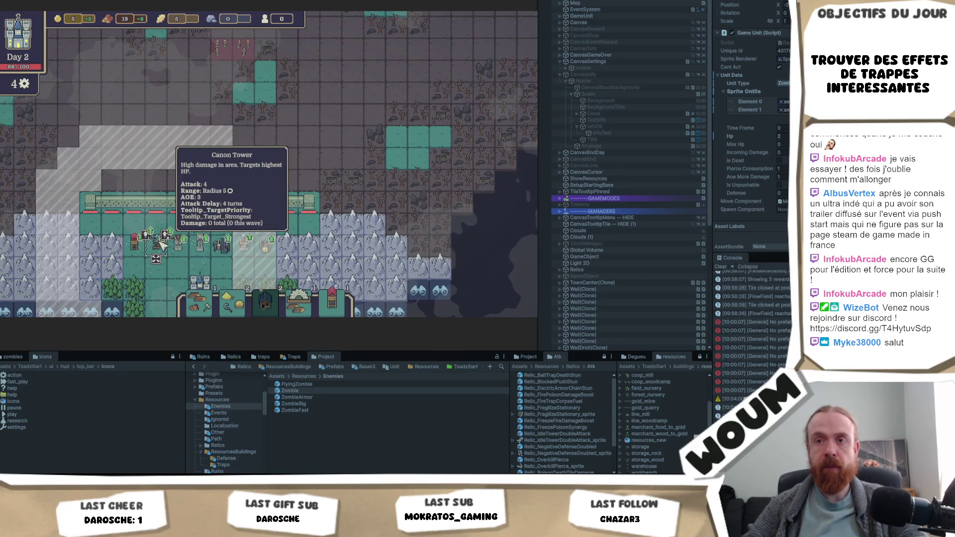
left_click(178, 244)
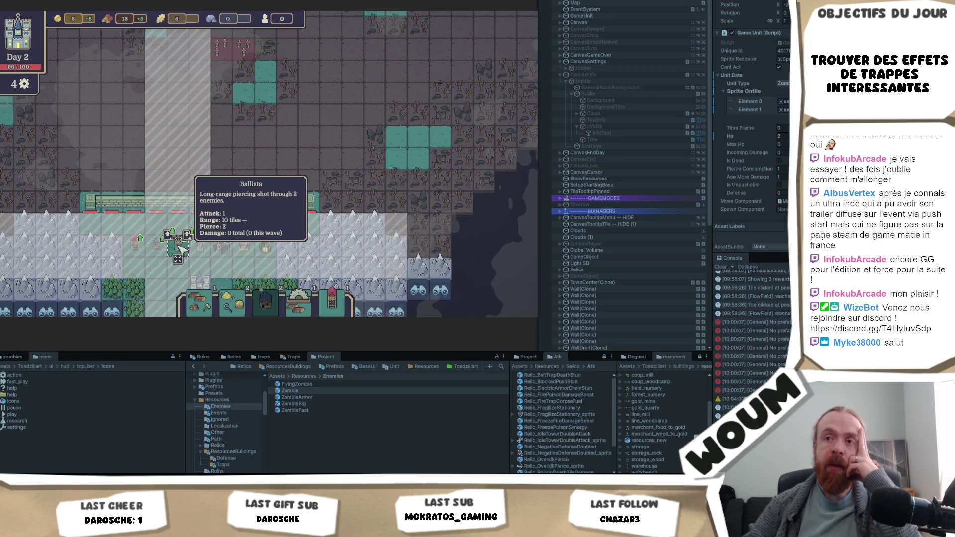
left_click(200, 247)
left_click(220, 247)
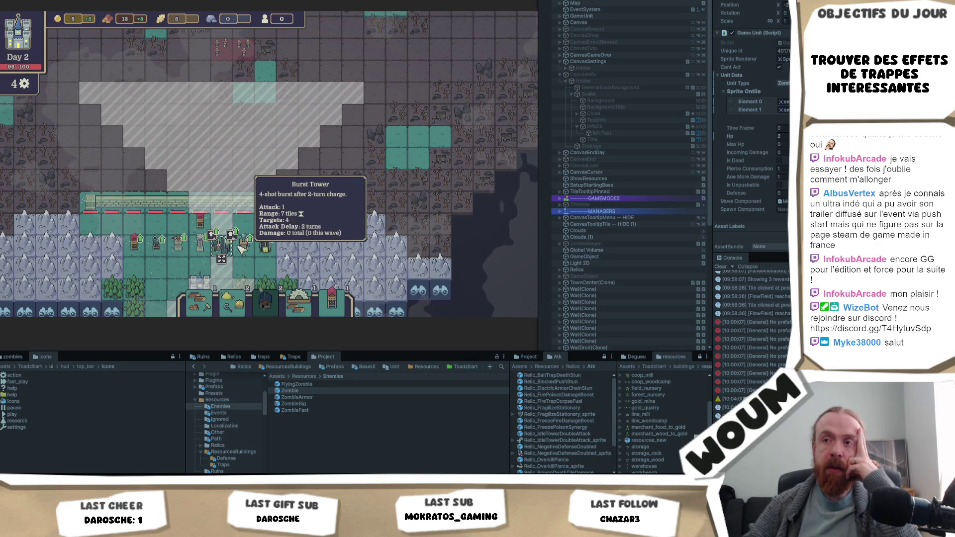
left_click(243, 245)
left_click(266, 246)
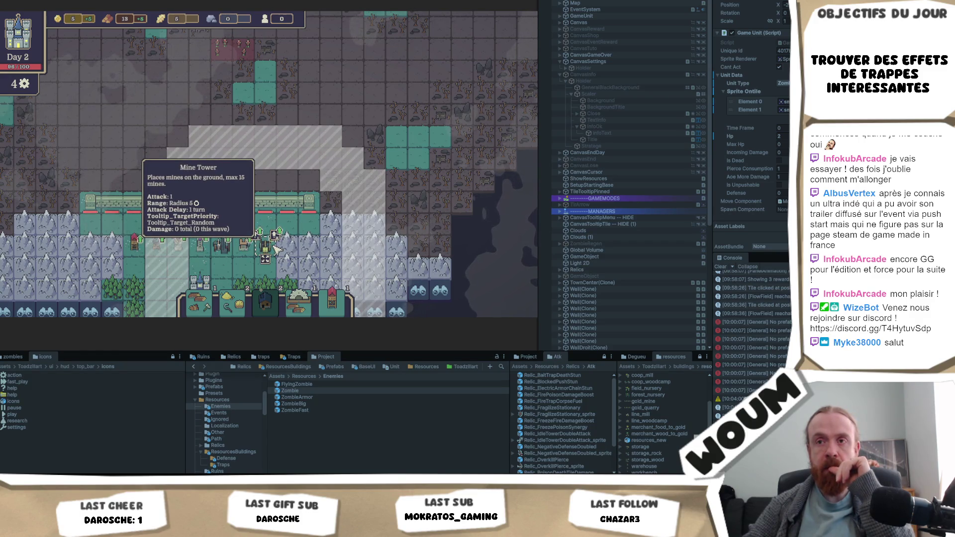
left_click(255, 254)
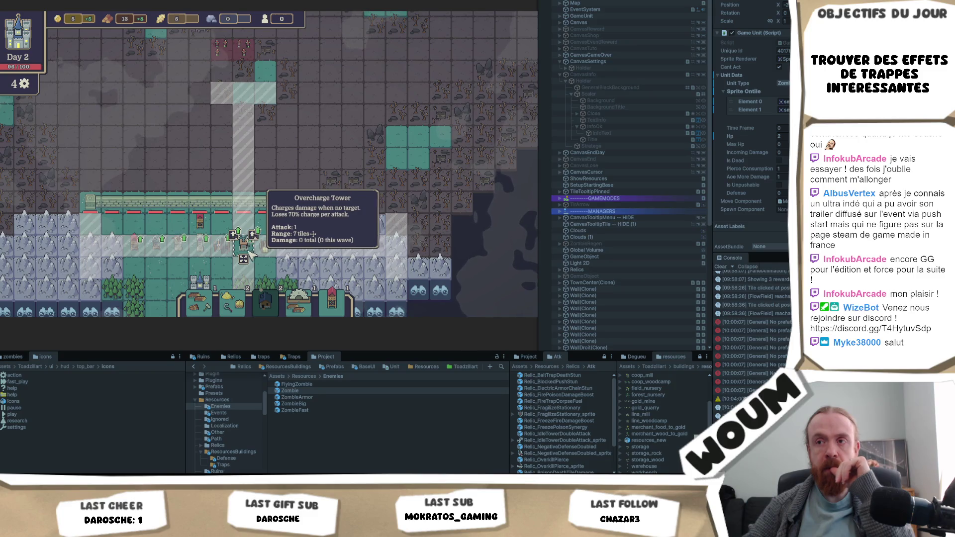
left_click(234, 254)
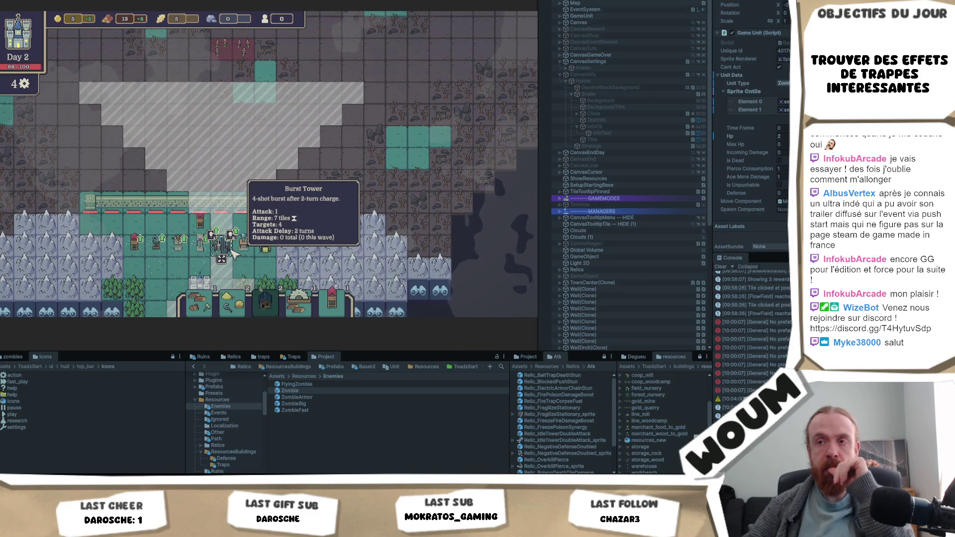
left_click(200, 254)
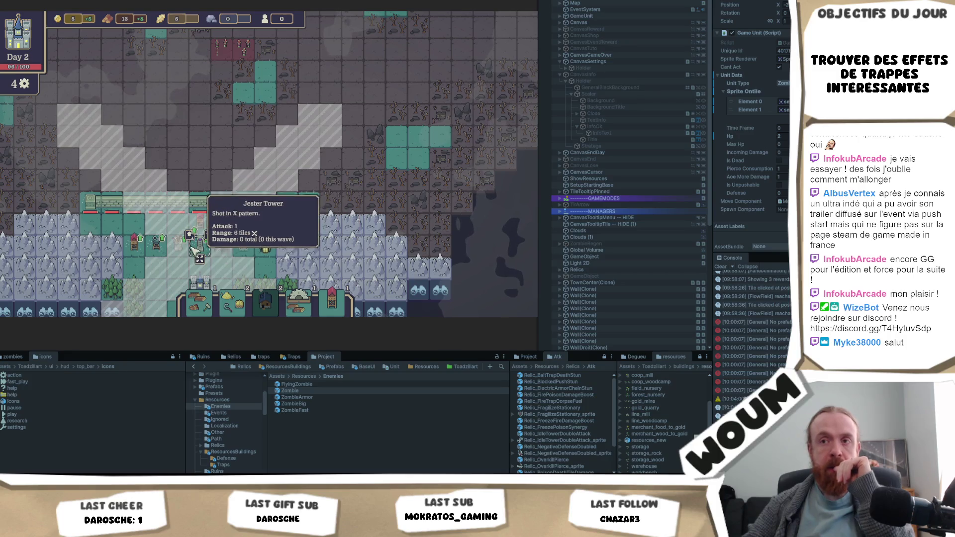
left_click(178, 254)
left_click(139, 254)
left_click(222, 251)
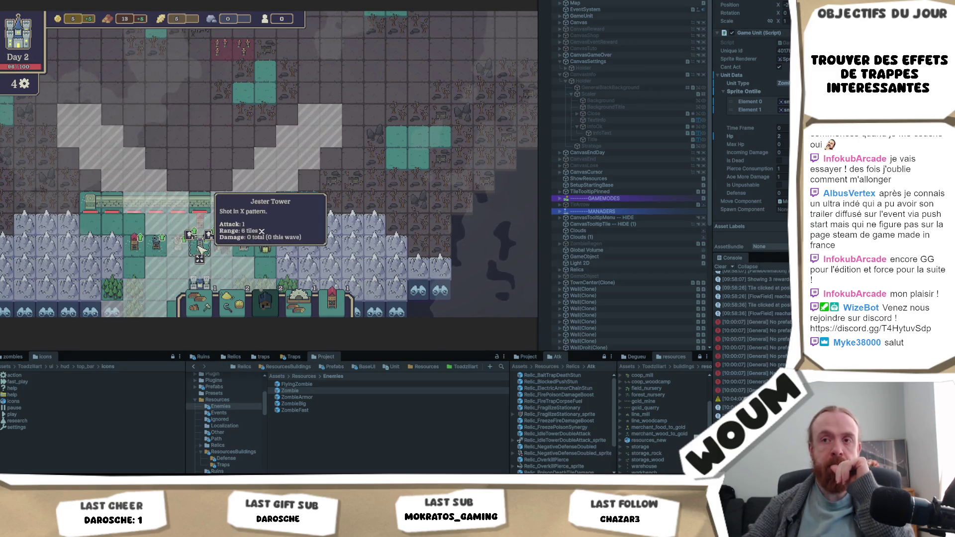
left_click(178, 251)
left_click(243, 251)
left_click(265, 247)
left_click(251, 248)
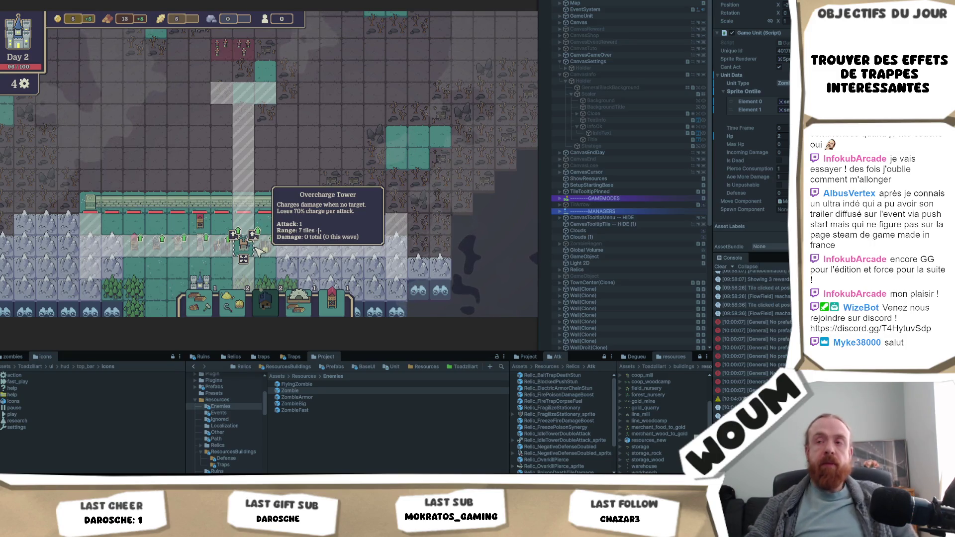
Recheck the Piercing Ballista, Ballista, Jester and Auto Burst tooltips and the Fire Element card.
left_click(257, 246)
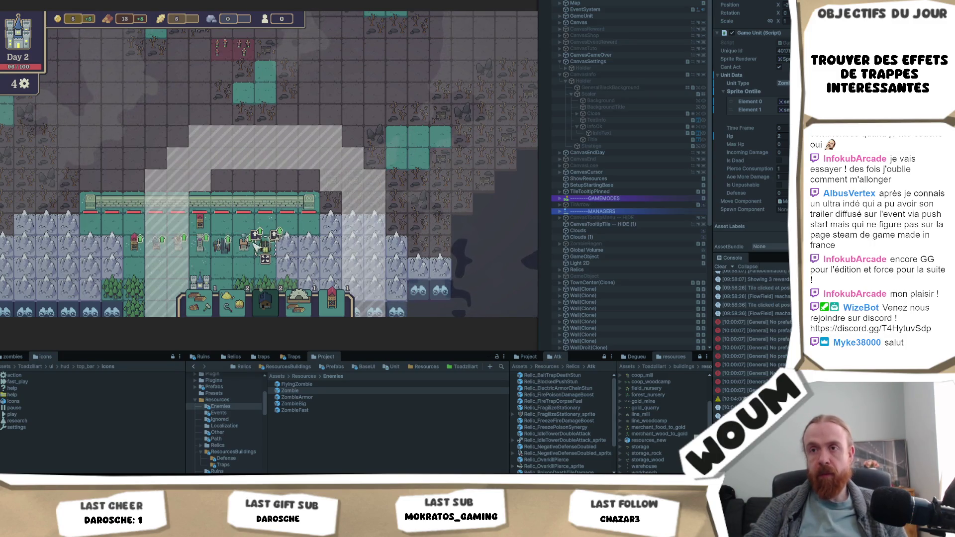
left_click(179, 243)
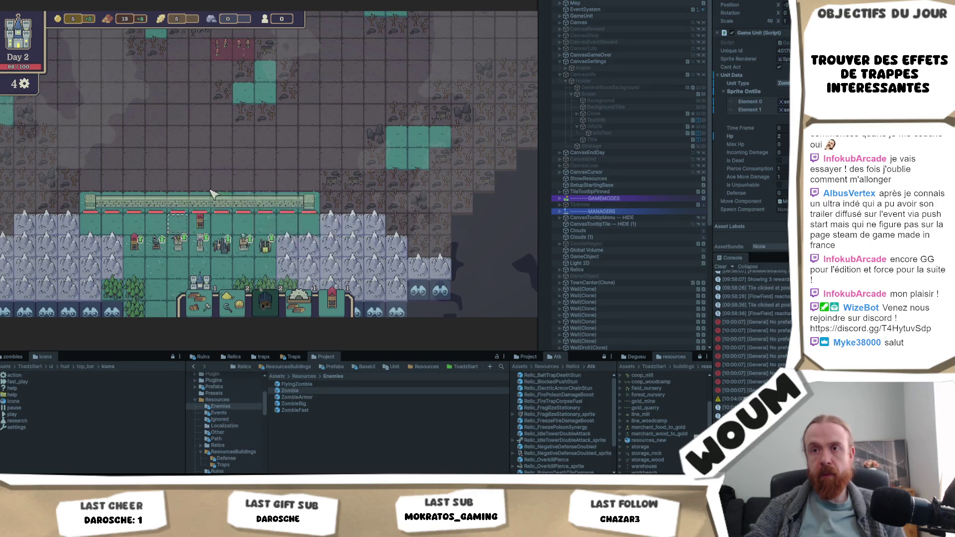
key("w")
key("s")
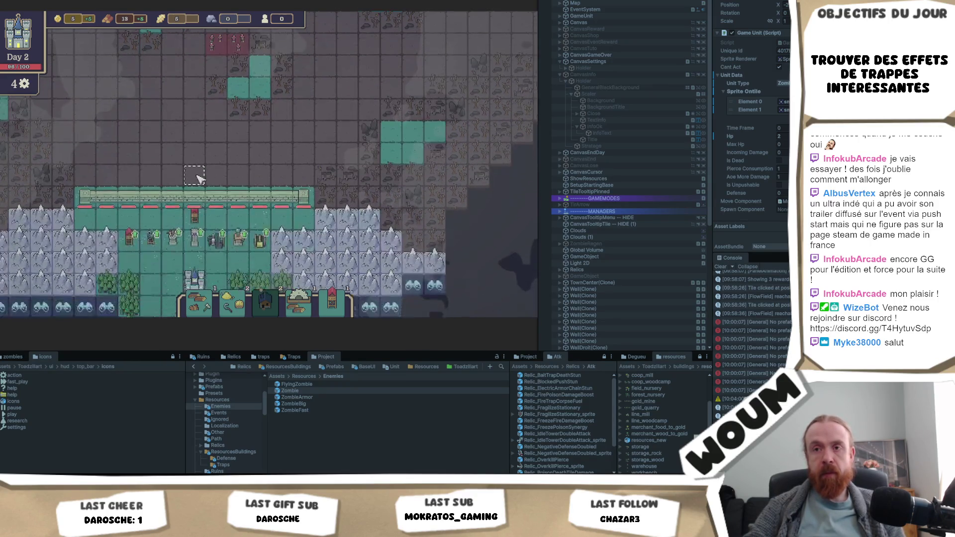
left_click(172, 241)
key("w")
left_click(206, 263)
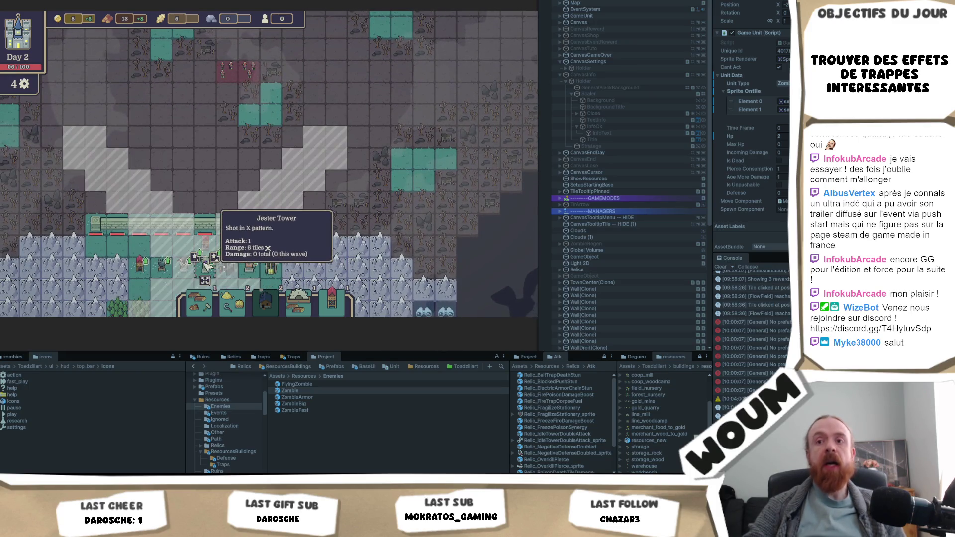
left_click(221, 259)
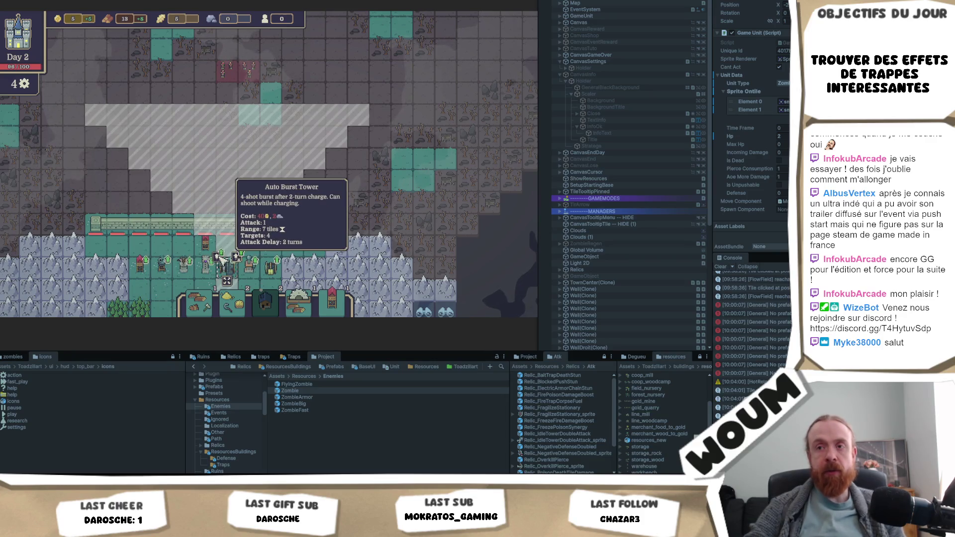
mouse_move(219, 260)
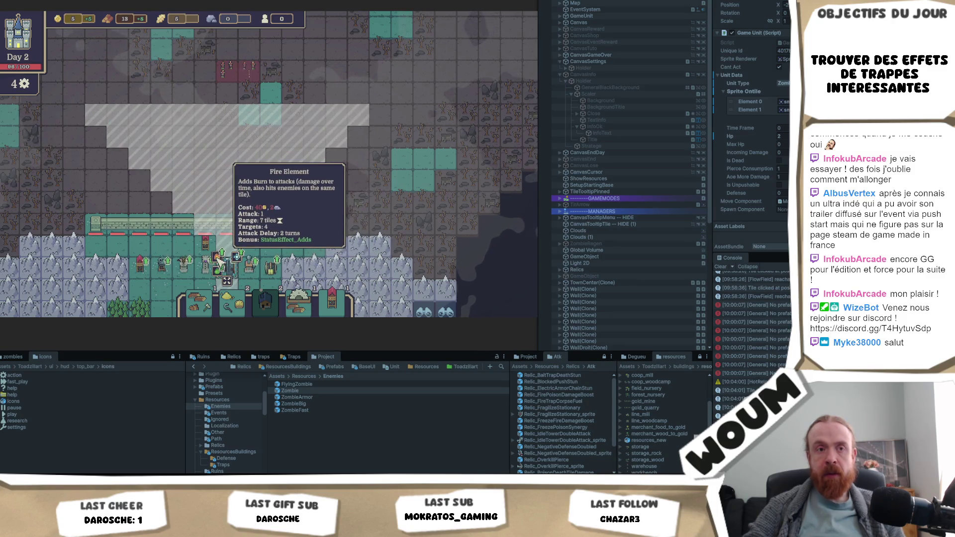
Return to Visual Studio with the caret at the end of line 216.
mouse_move(78, 528)
left_click(78, 451)
left_click(309, 171)
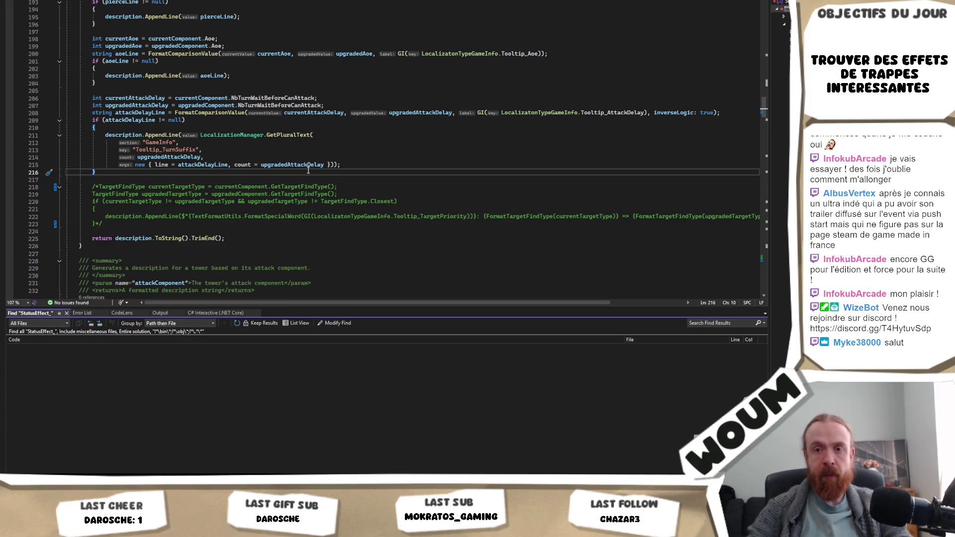
Find the StatusEffect_Adds line via a solution-wide StatusEffect_ search and select it.
key("Return")
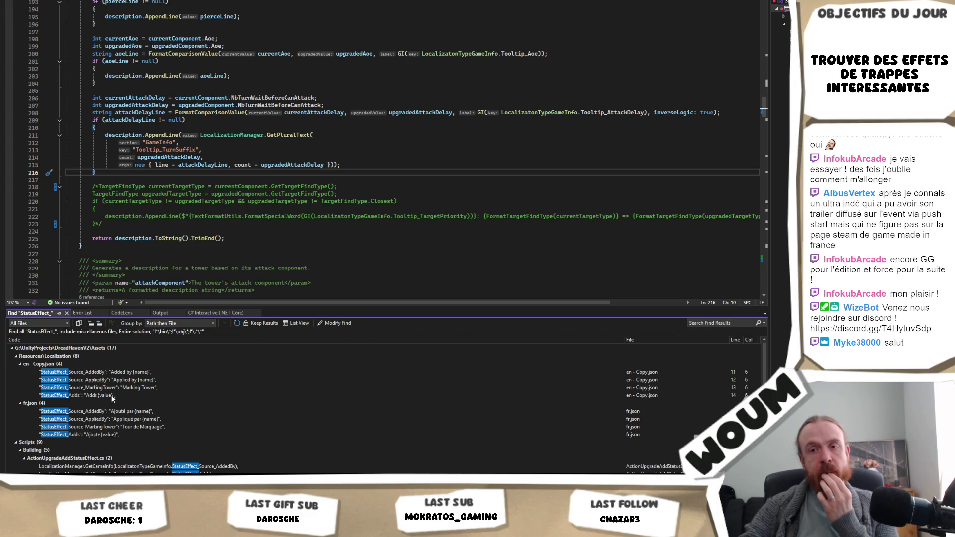
double_click(112, 396)
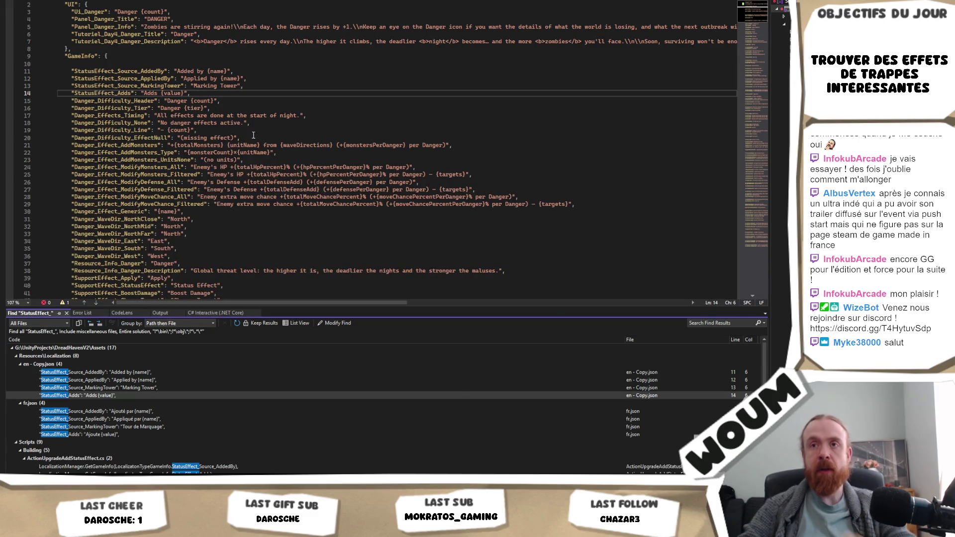
left_click_drag(269, 93, 274, 86)
key("ctrl+c")
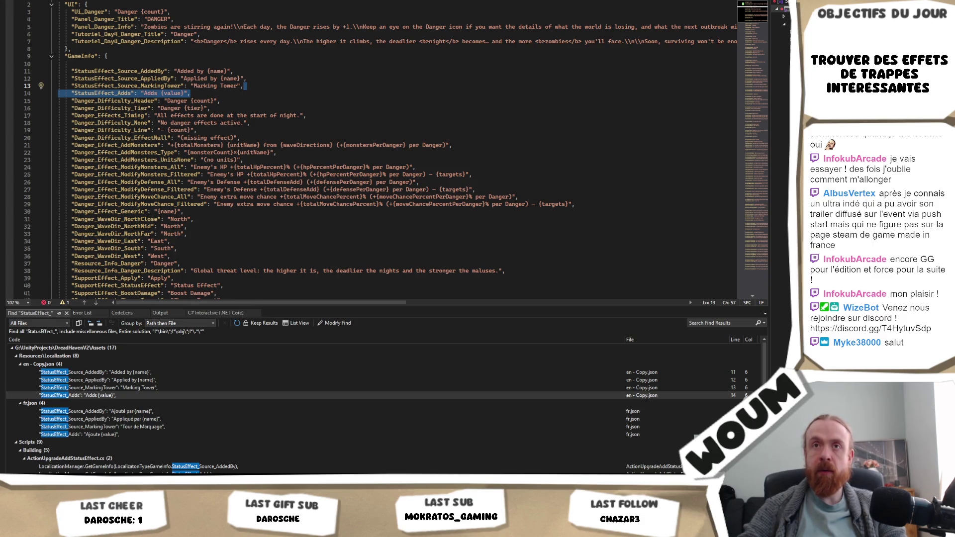
key("ctrl+minus")
scroll(207, 203, "up", 20)
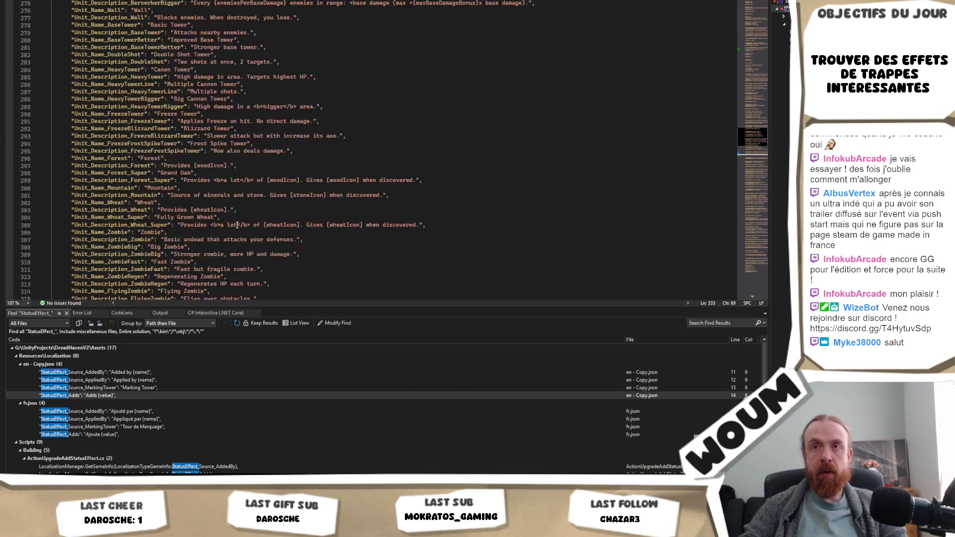
scroll(351, 186, "up", 19)
left_click(344, 190)
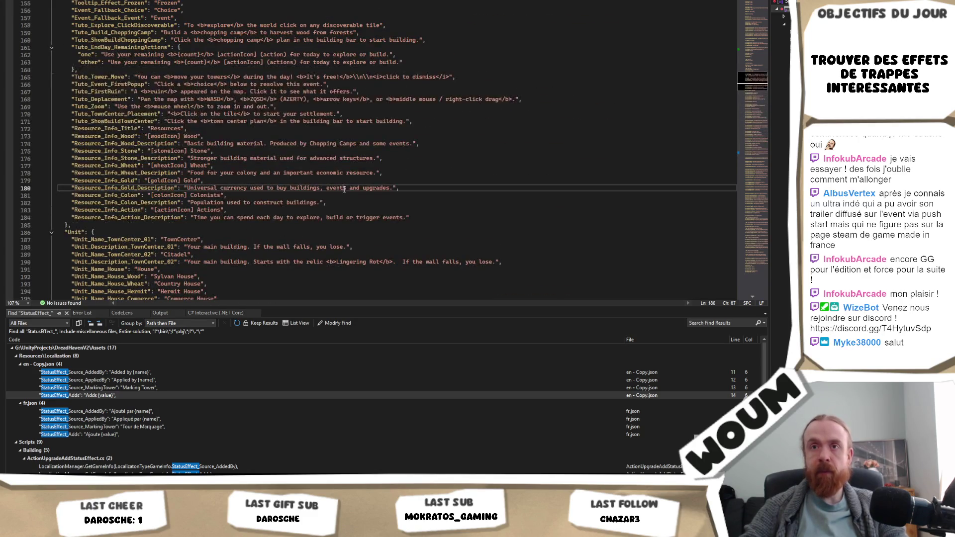
Paste "StatusEffect_Adds": "Adds {value}" after the Event_Fallback_Event entry in the GameInfo section.
key("ctrl+f")
type("GameInfo")
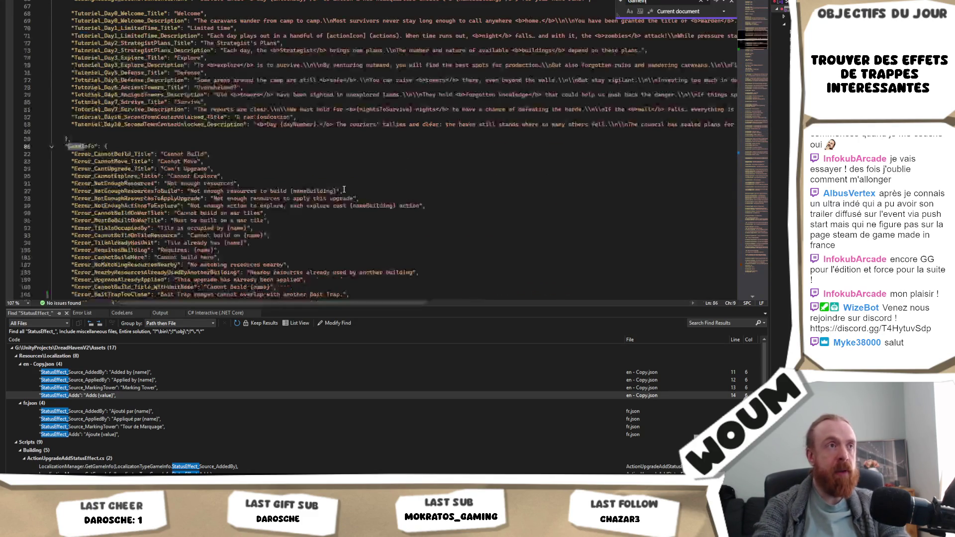
left_click(87, 147)
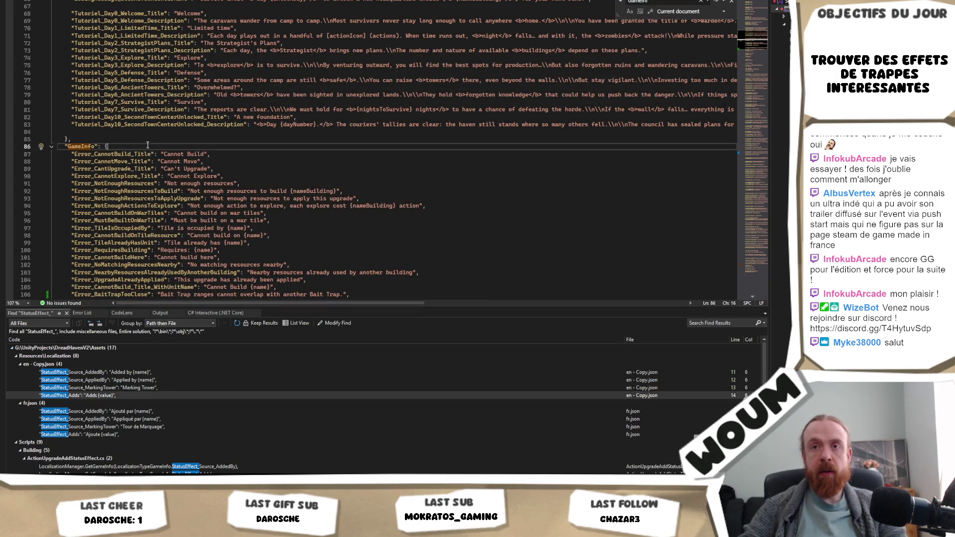
scroll(152, 157, "down", 4)
scroll(160, 189, "down", 4)
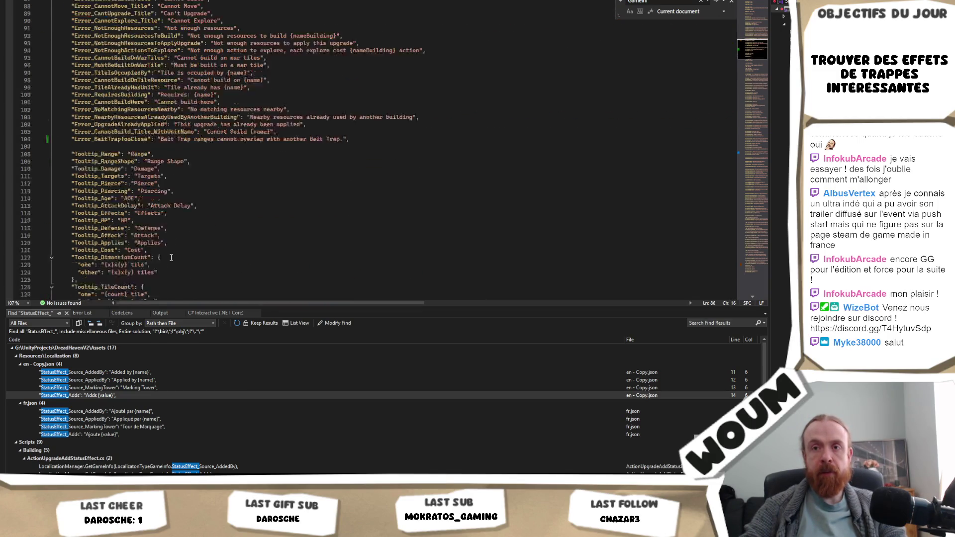
left_click(167, 125)
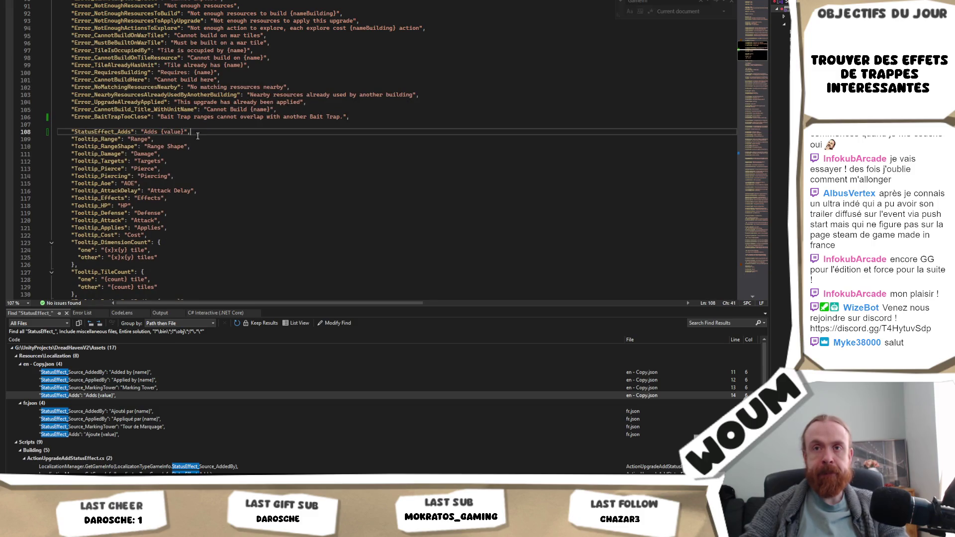
scroll(212, 215, "down", 14)
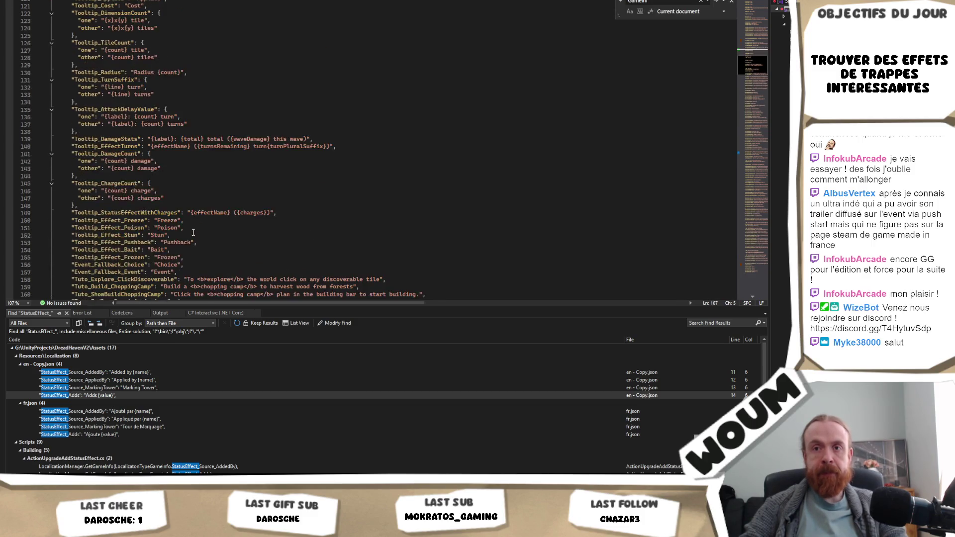
scroll(181, 223, "down", 2)
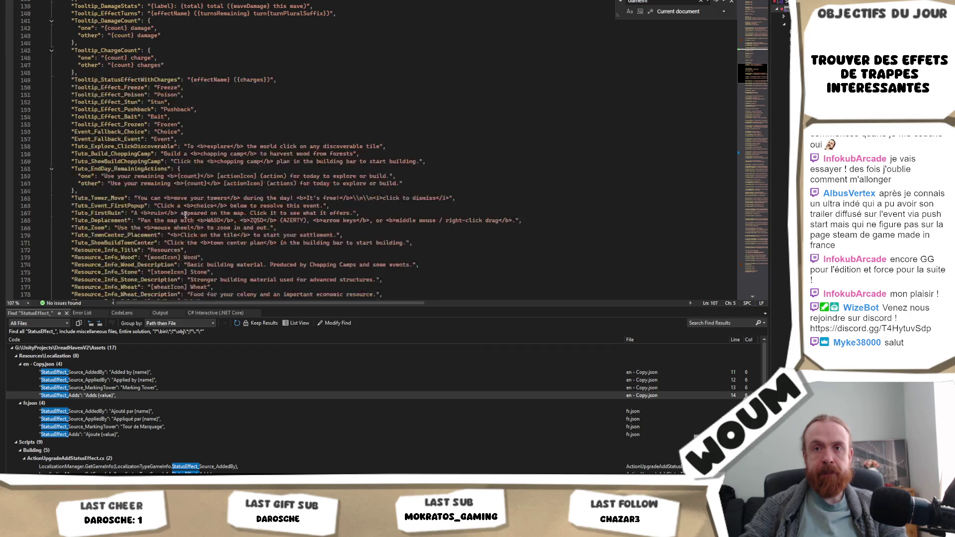
left_click(191, 139)
key("Return")
key("ctrl+v")
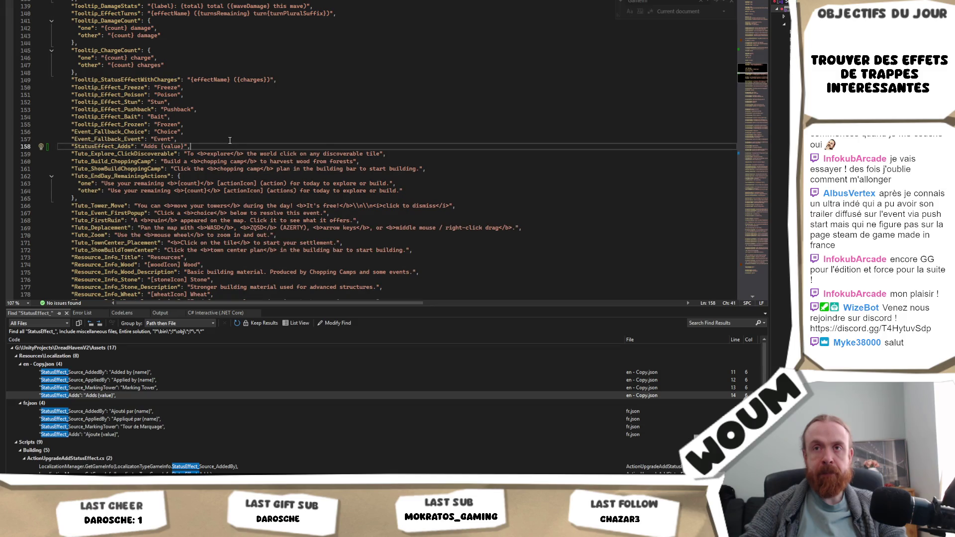
key("alt+Tab")
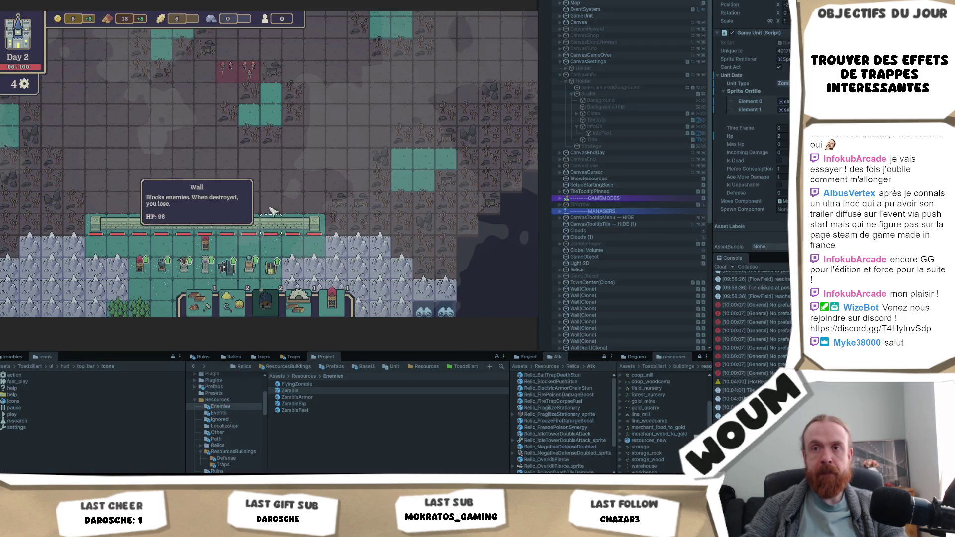
Check a tower's Frozen Element tooltip, which still shows the raw StatusEffect_Adds key.
mouse_move(140, 275)
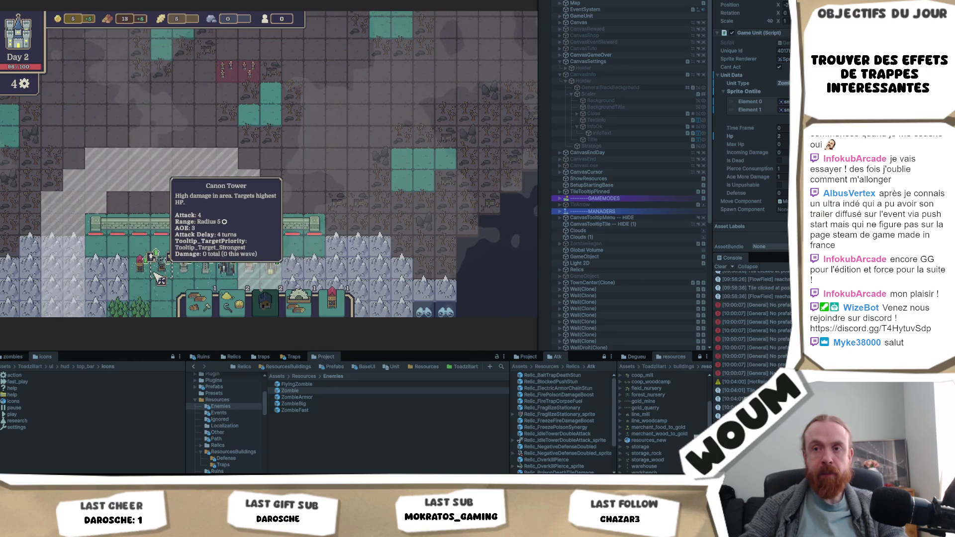
mouse_move(222, 259)
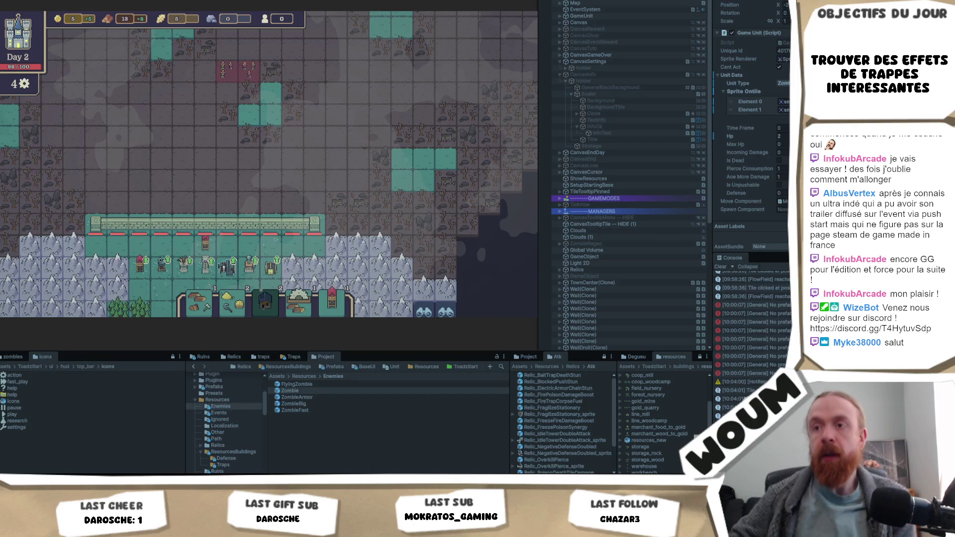
left_click(227, 263)
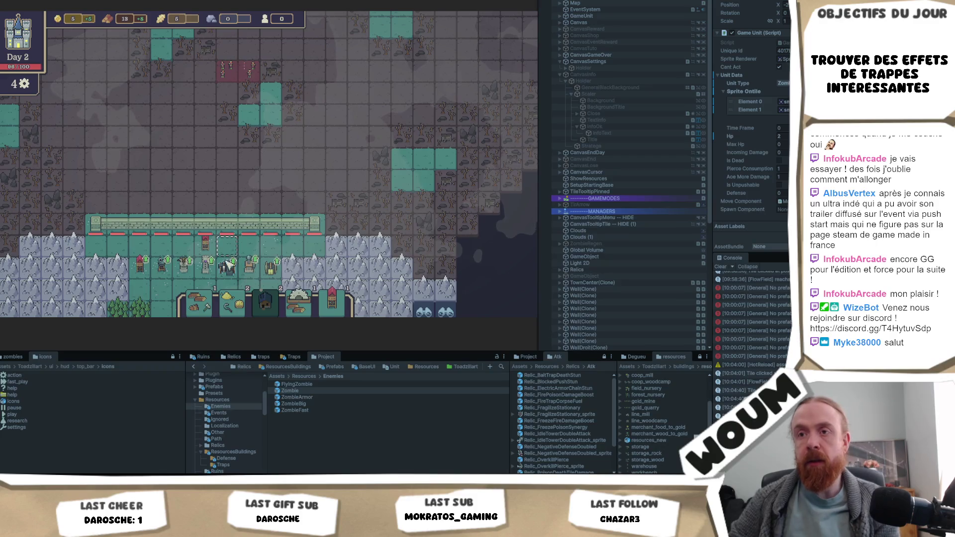
mouse_move(219, 254)
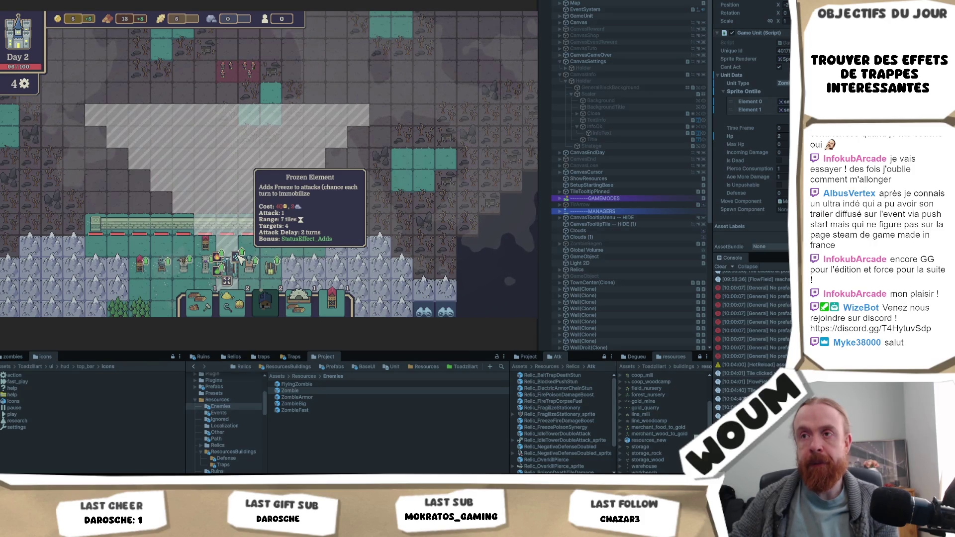
left_click(239, 258)
key("alt+Tab")
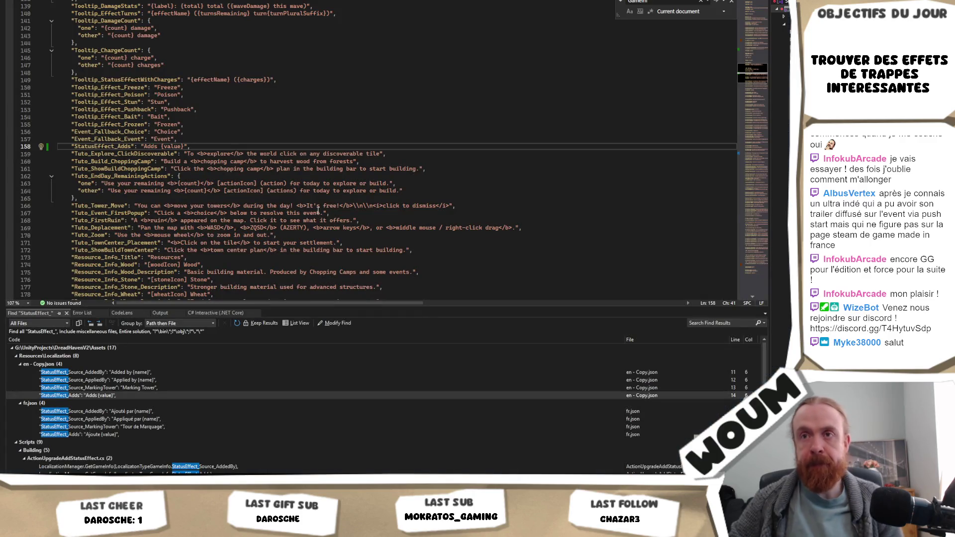
Cut the chance-to-immobilize clause so the Frozen Element description reads 'Adds Freeze.'.
left_click(318, 211)
key("ctrl+f")
type("chan")
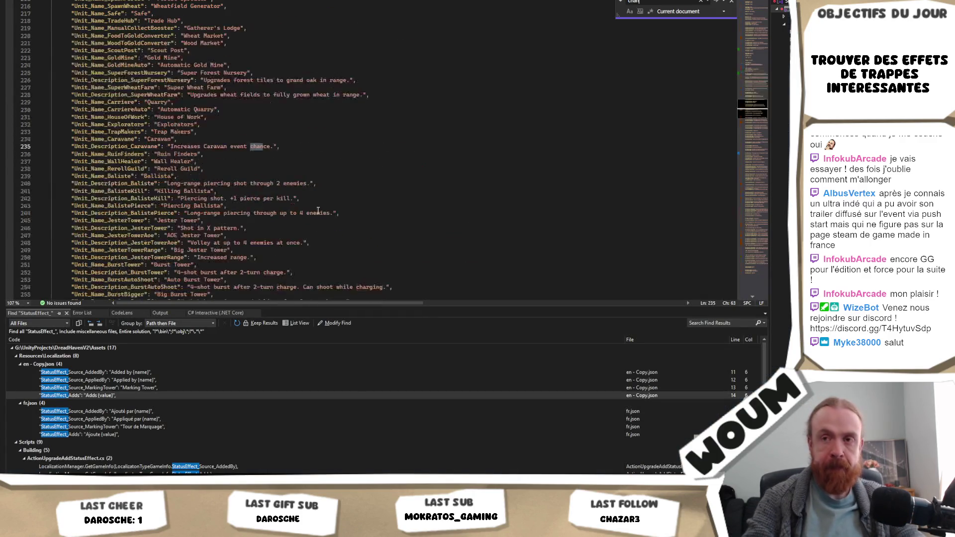
type("ce ea")
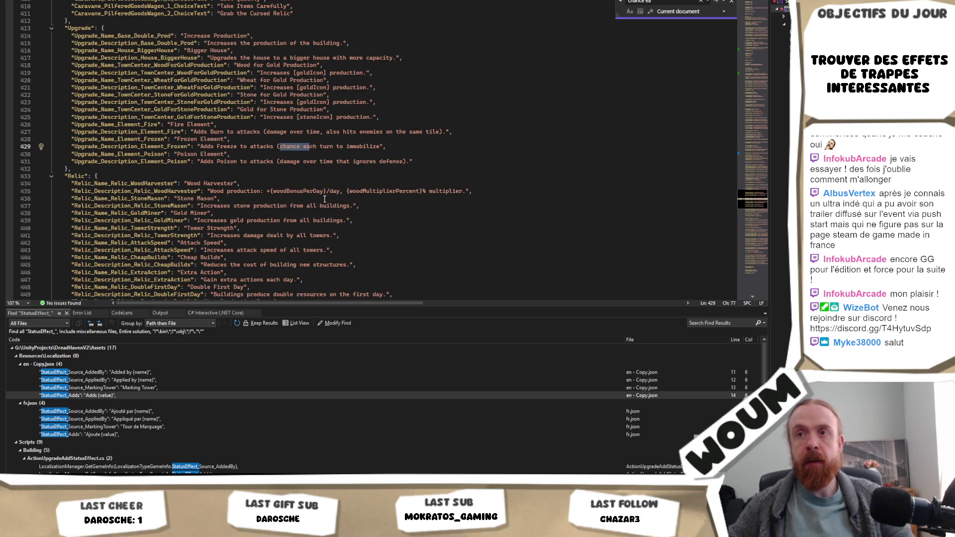
mouse_move(380, 147)
left_mouse_down()
mouse_move(209, 147)
mouse_move(244, 147)
left_mouse_up()
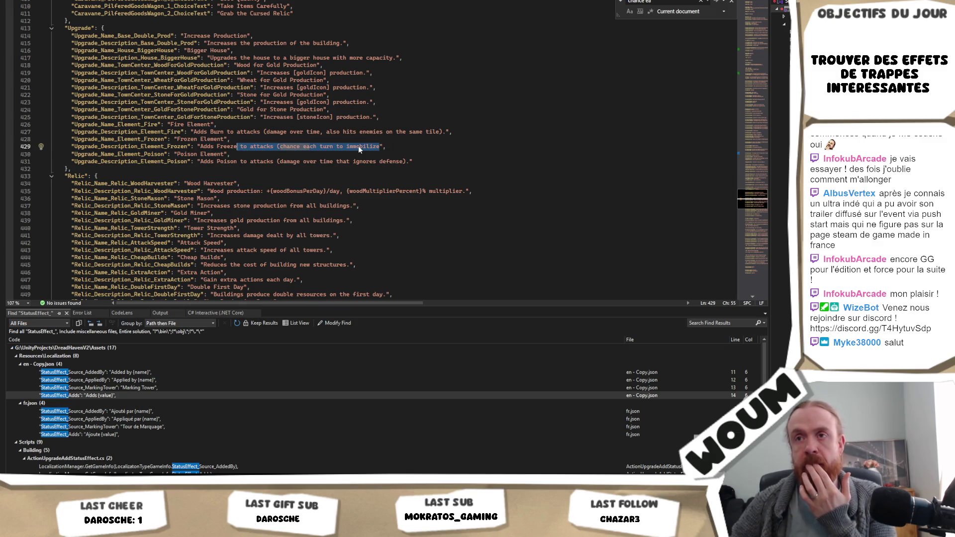
type(".")
key("ctrl+f")
type("Freeze")
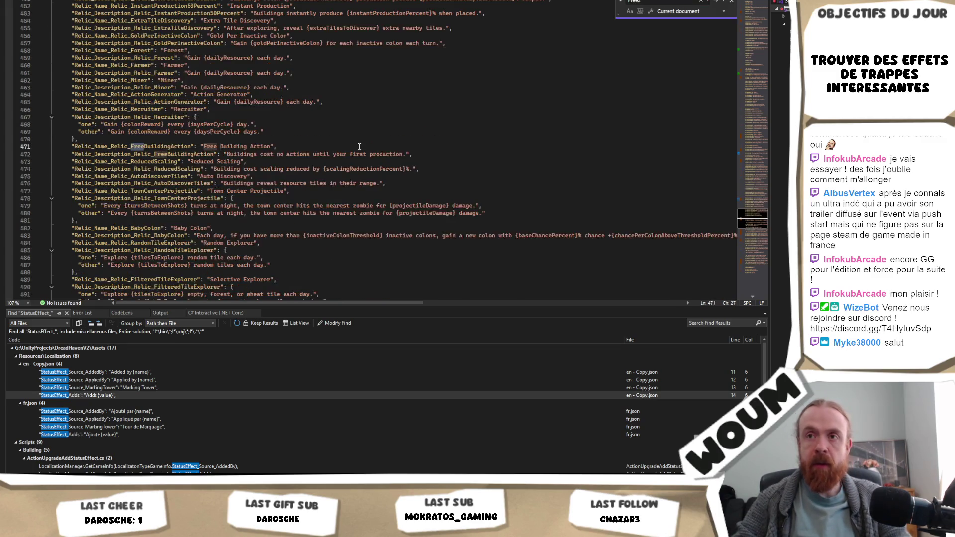
Trim the Cryo-Toxin Bond text to end with a period after "is applied".
key("Return")
key("Return")
key("Return")
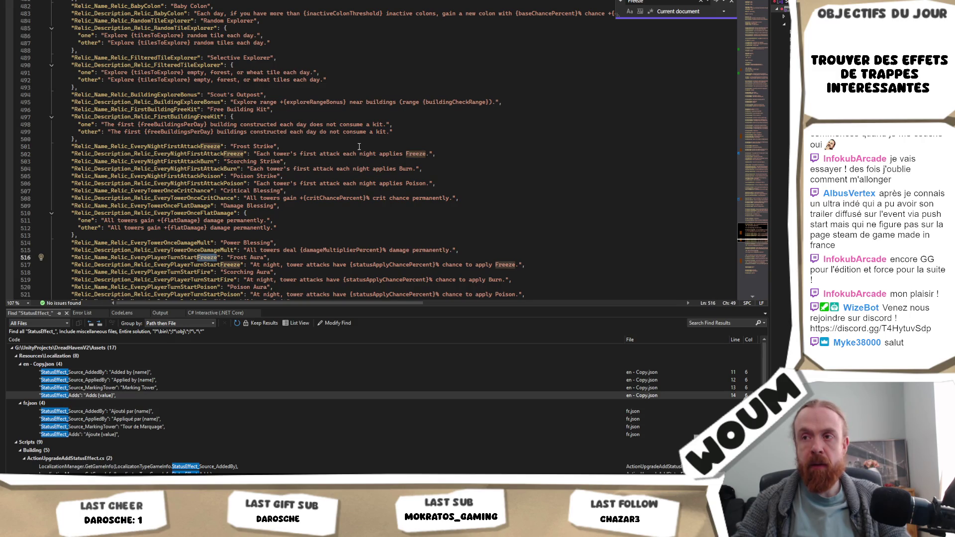
key("Return")
key("Return")
key("Return")
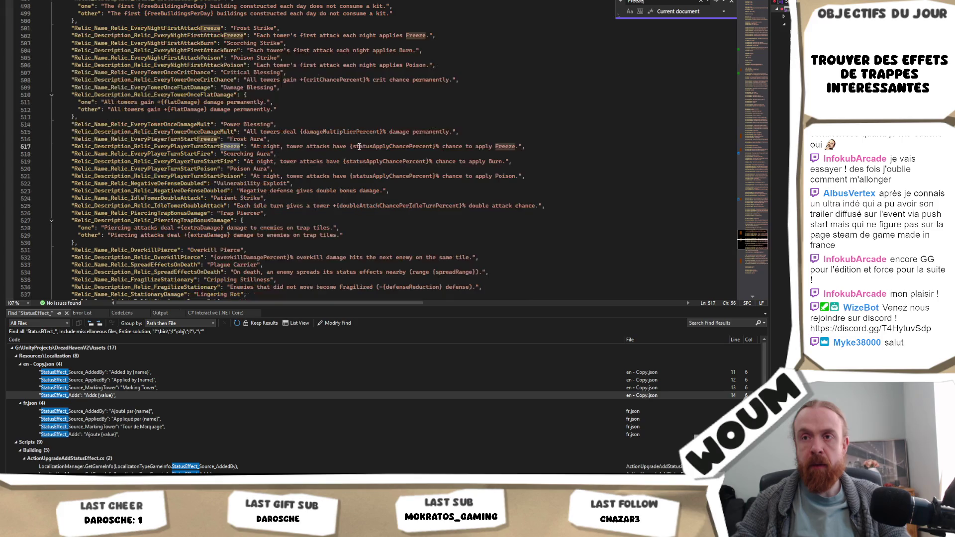
key("Return")
key("Return")
key("Return")
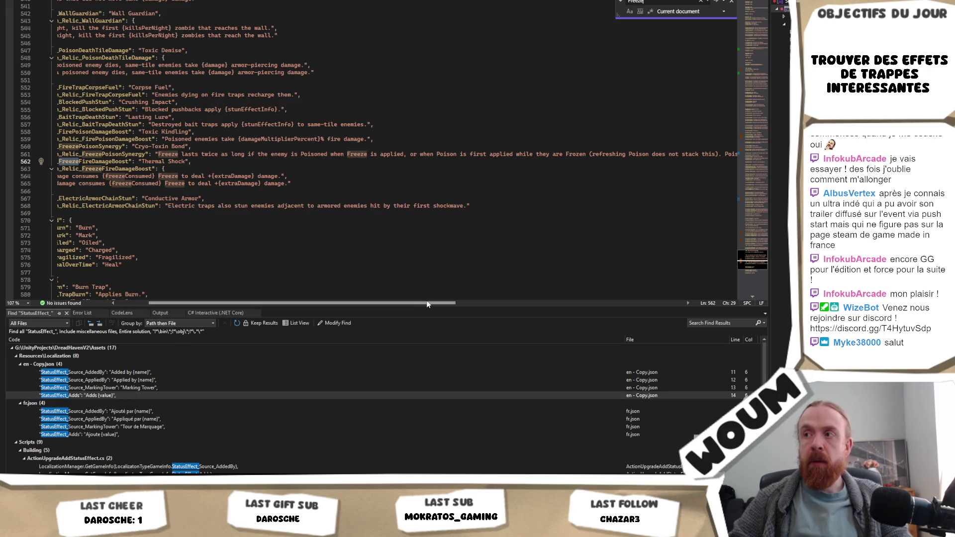
left_click_drag(417, 304, 317, 298)
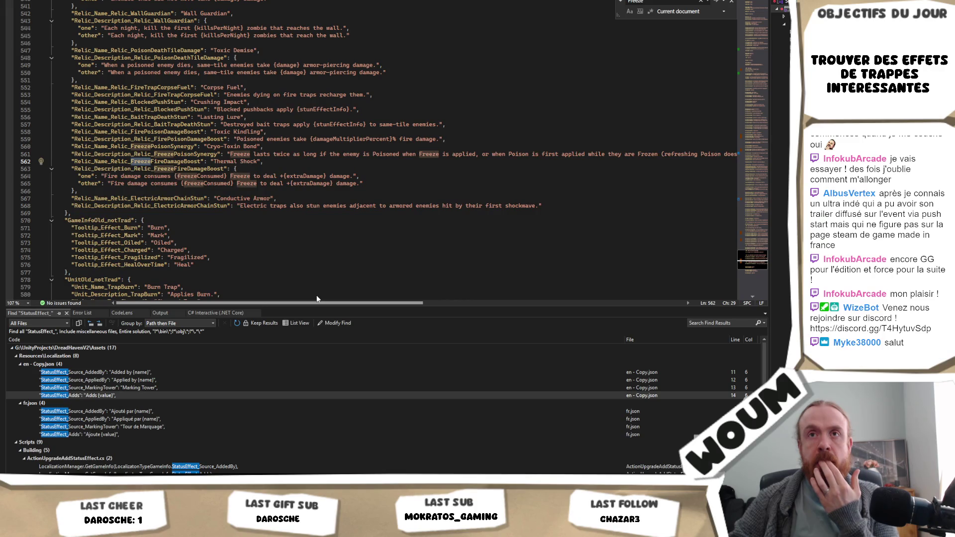
left_click_drag(378, 299, 595, 316)
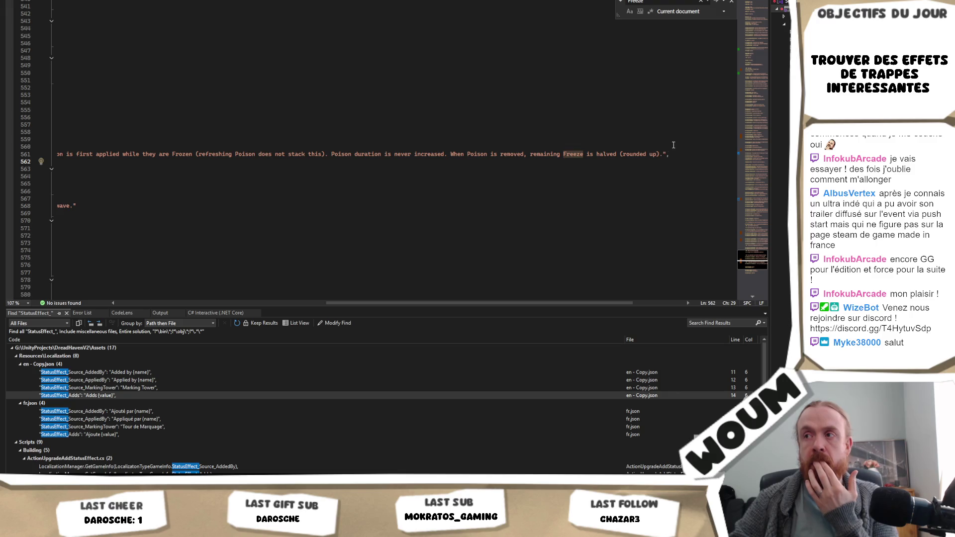
mouse_move(663, 154)
left_mouse_down()
mouse_move(54, 156)
mouse_move(581, 157)
mouse_move(149, 147)
mouse_move(265, 162)
mouse_move(149, 147)
mouse_move(498, 158)
mouse_move(199, 163)
mouse_move(477, 156)
left_mouse_up()
key("Delete")
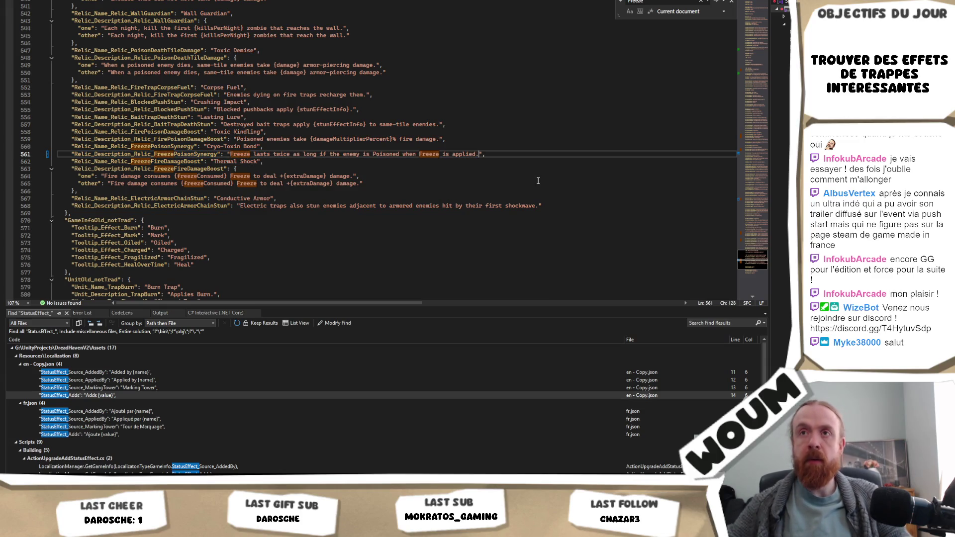
type(".")
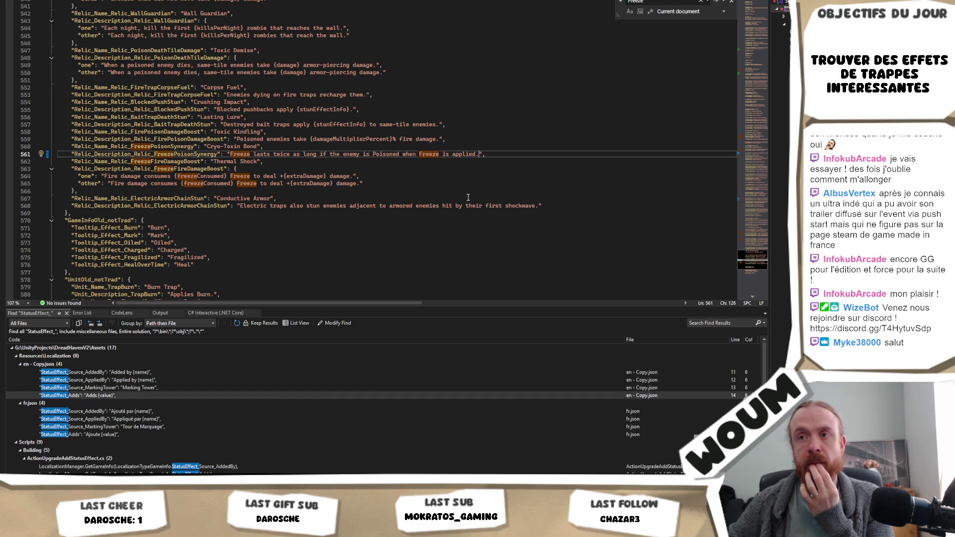
Select the Freeze Trap name and description lines and reopen en - Copy.json at StatusEffect_Adds.
scroll(468, 198, "up", 1)
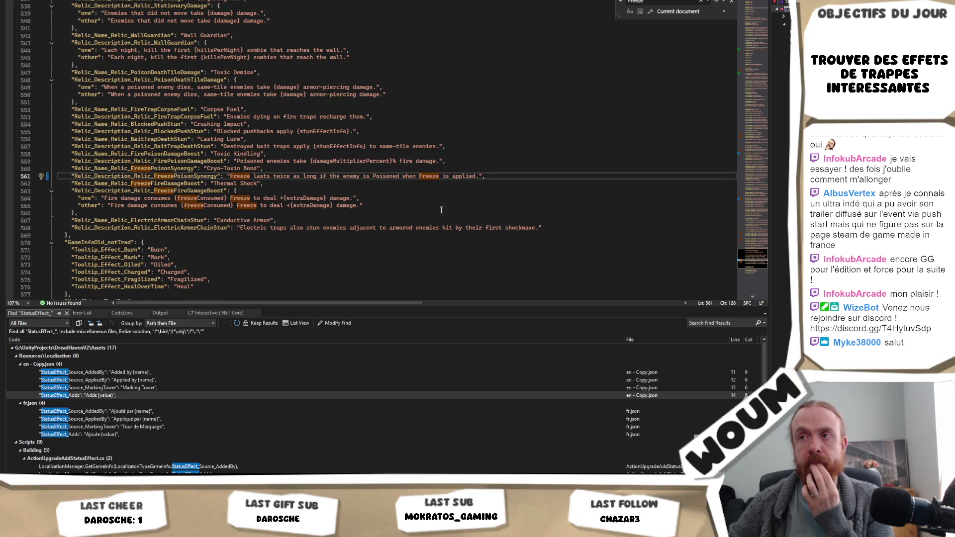
left_click(667, 4)
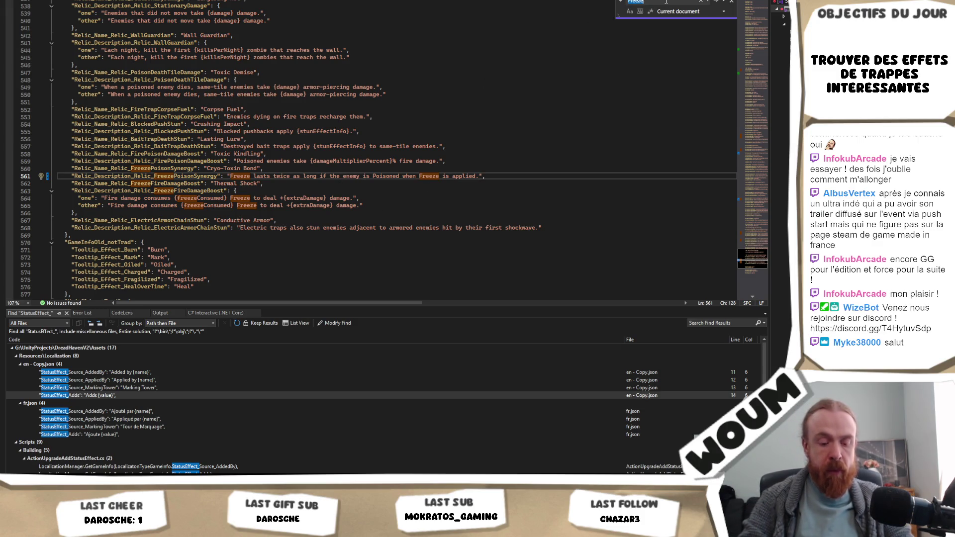
key("Return")
key("Return")
key("Return")
key("Return")
key("Return")
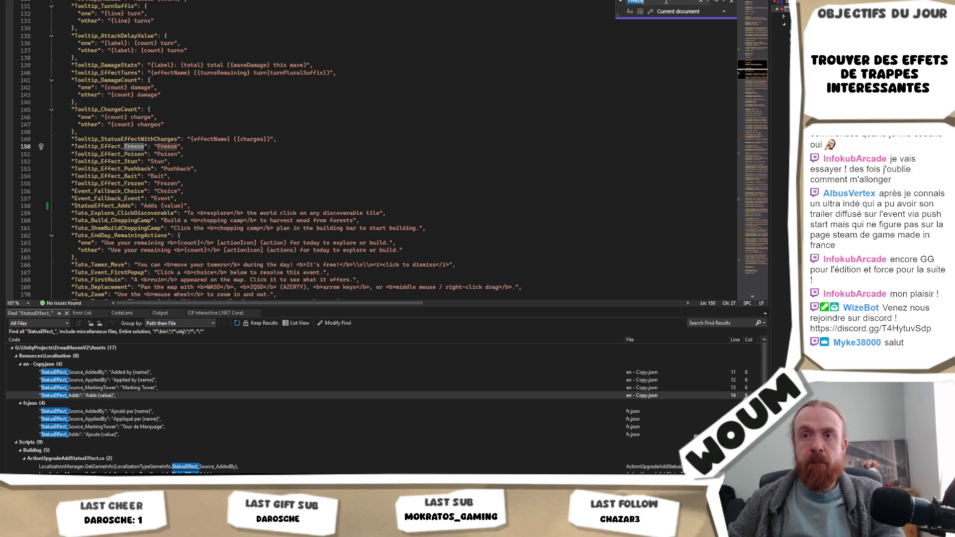
key("Return")
key("Return")
key("Return")
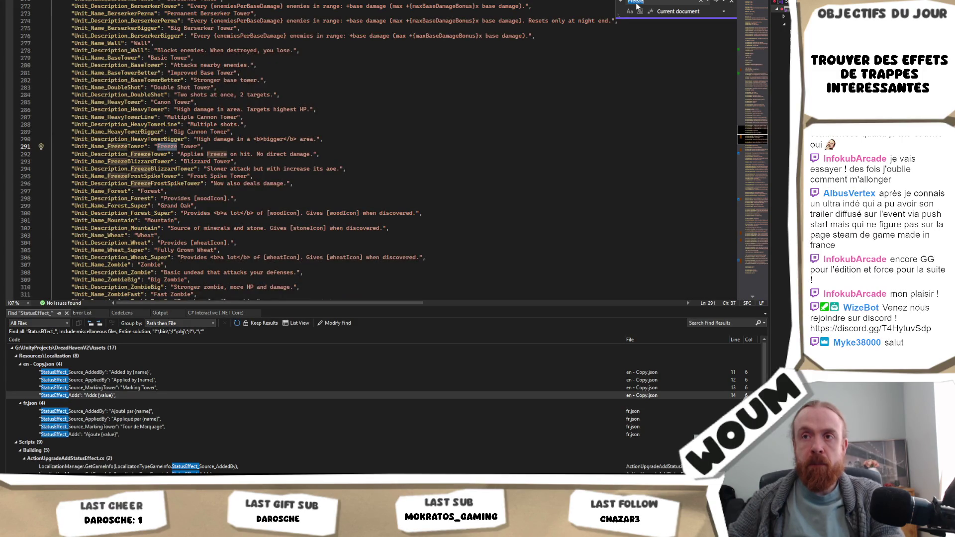
key("Return")
key("Return")
key("Return")
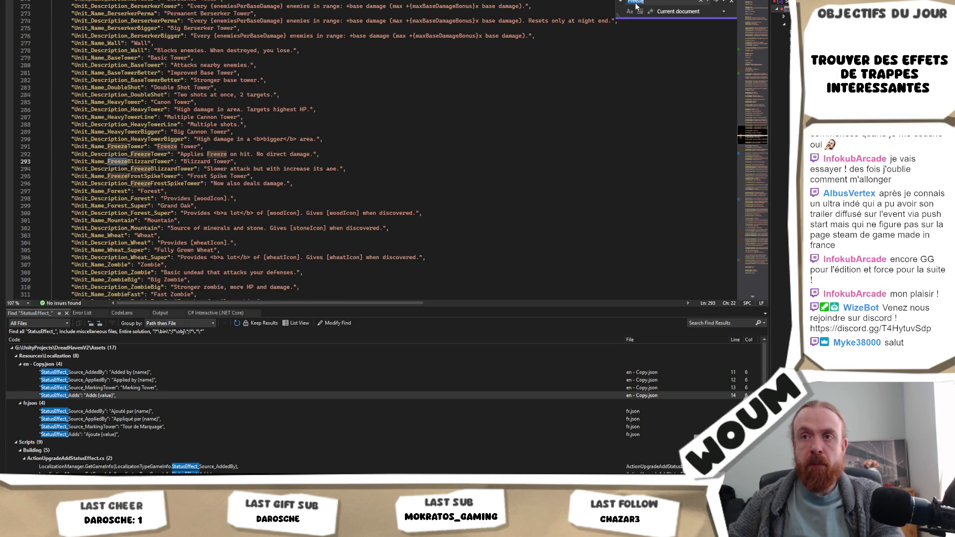
key("Return")
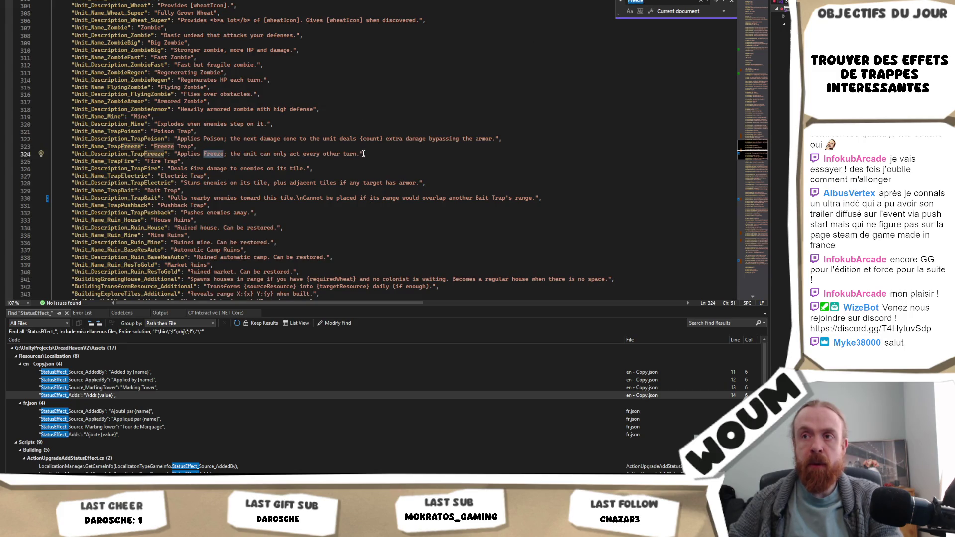
mouse_move(366, 154)
left_mouse_down()
mouse_move(20, 154)
mouse_move(18, 141)
left_mouse_up()
key("ctrl+c")
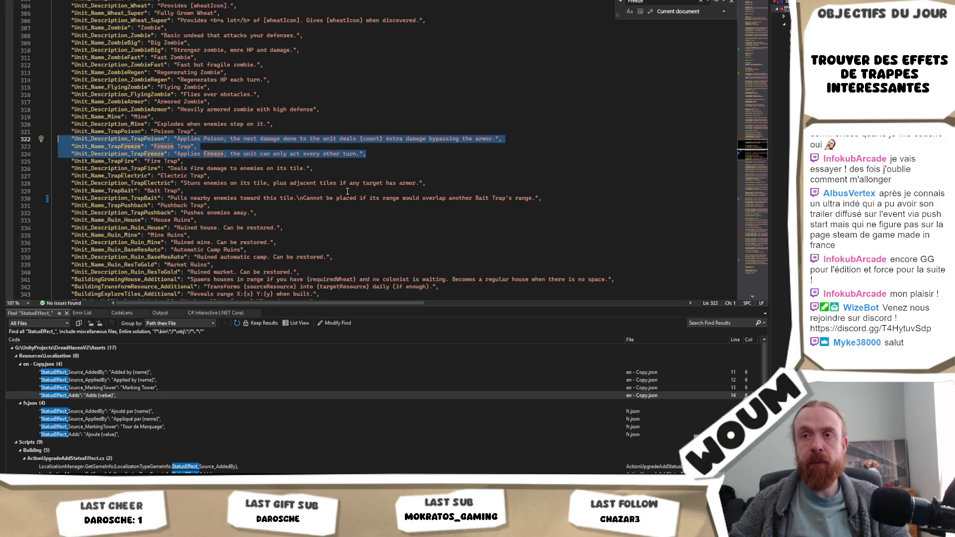
double_click(106, 395)
Check a tower's upgrade tooltips, including Frozen Element, in the running game.
key("alt+Tab")
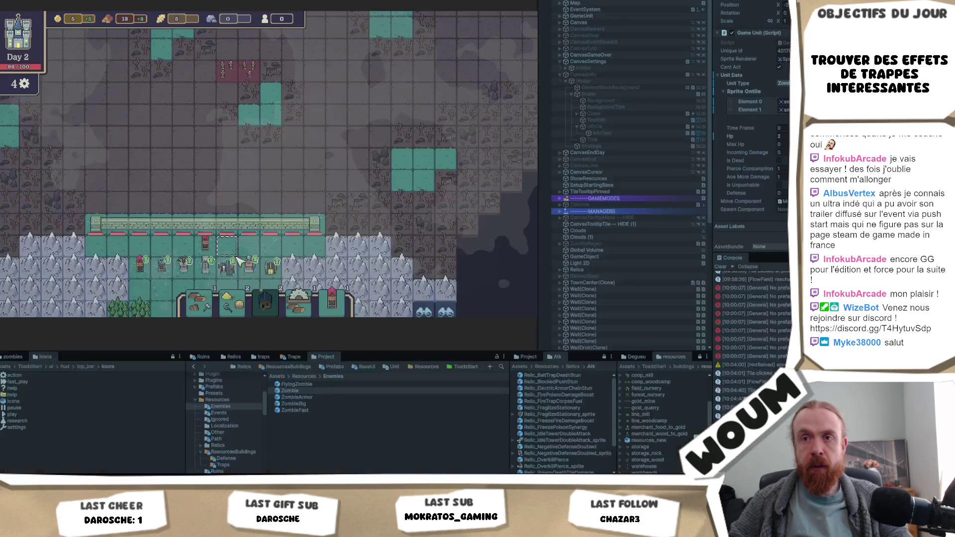
key("alt+Tab")
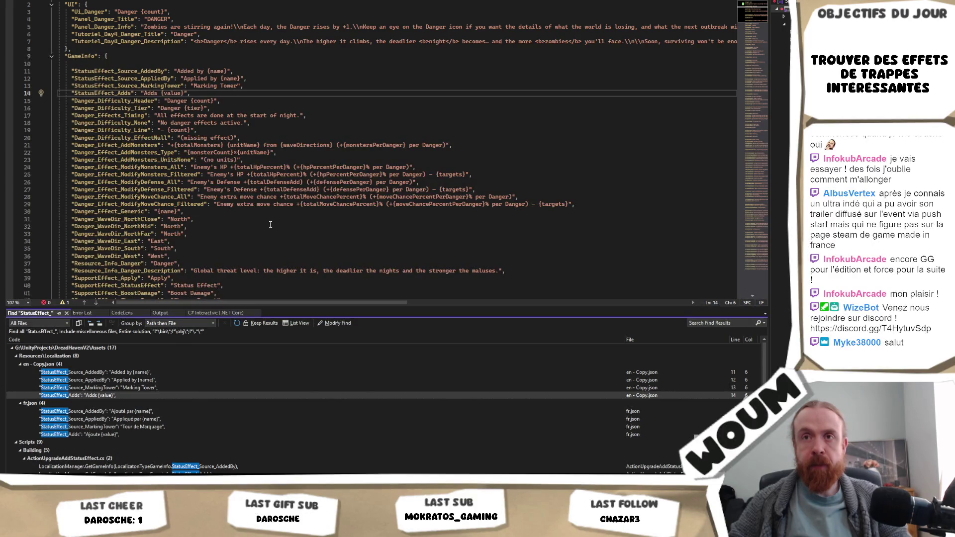
scroll(271, 225, "down", 3)
scroll(270, 225, "down", 5)
key("alt+Tab")
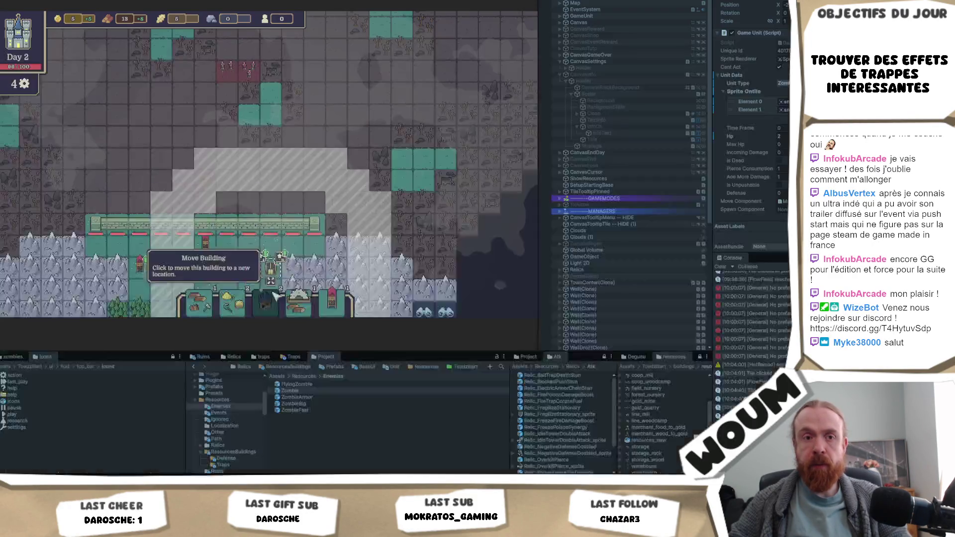
left_click(227, 266)
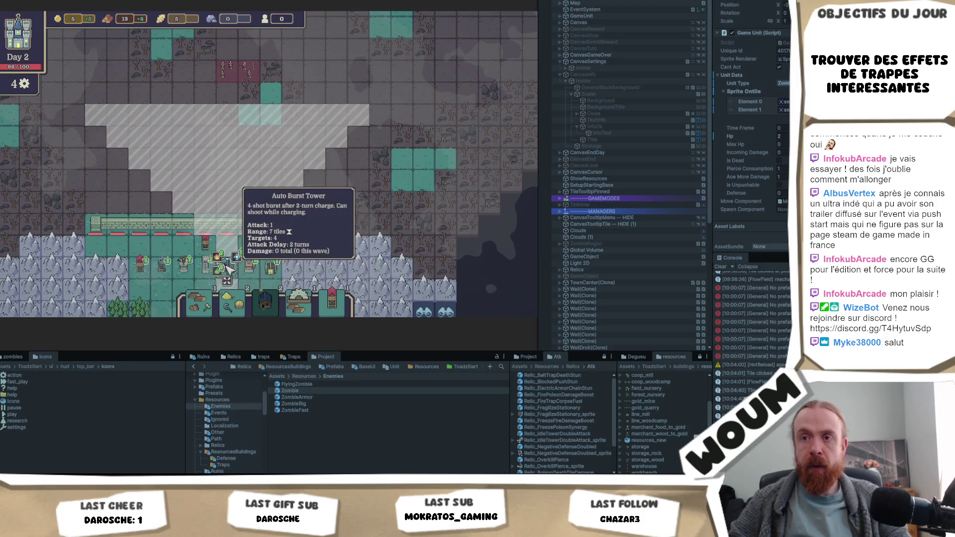
key("alt+Tab")
Search the localization JSON for 'chance each'.
left_click(318, 136)
key("ctrl+f")
type("chance")
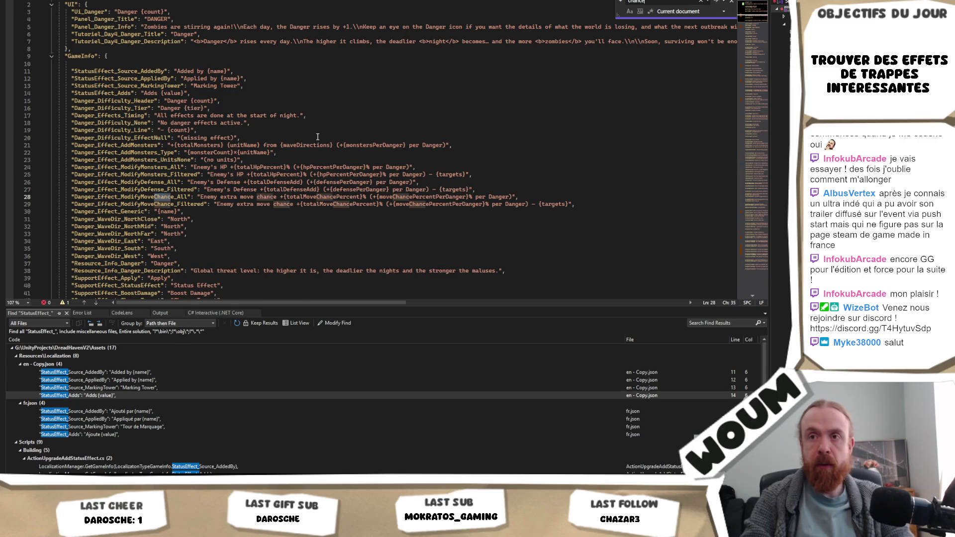
type(" each")
Paste the trap entries on new lines below the FreezeTower description.
left_click(446, 146)
key("ctrl+v")
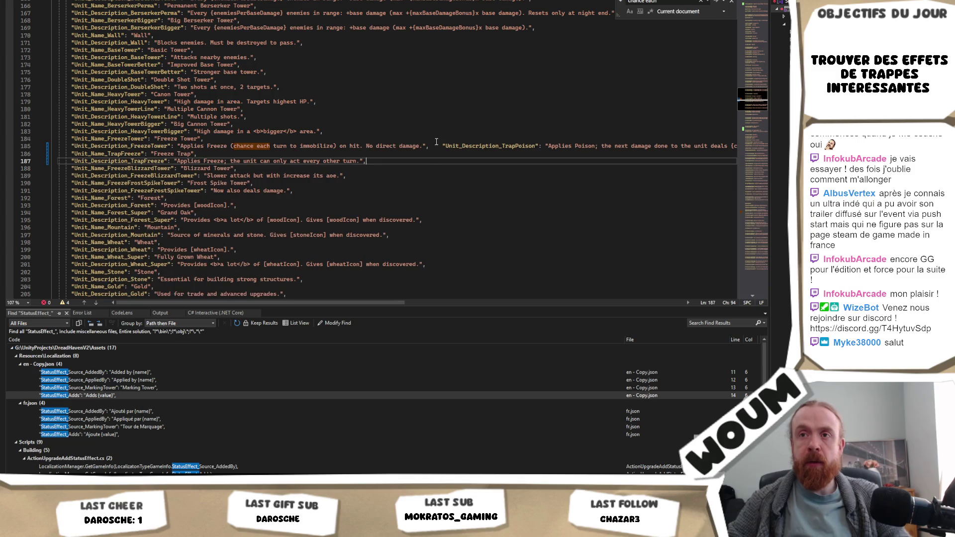
key("ctrl+z")
key("ctrl+z")
key("ctrl+z")
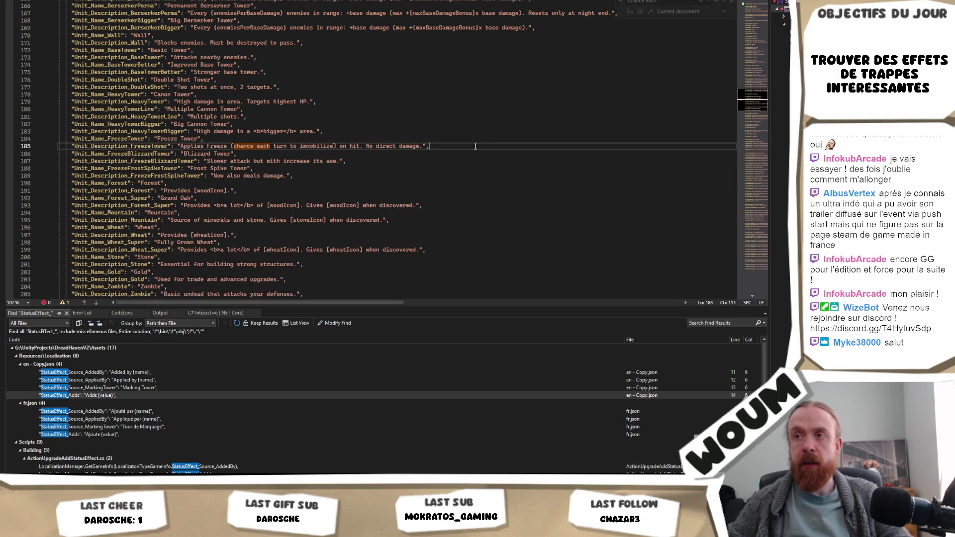
key("Return")
key("ctrl+v")
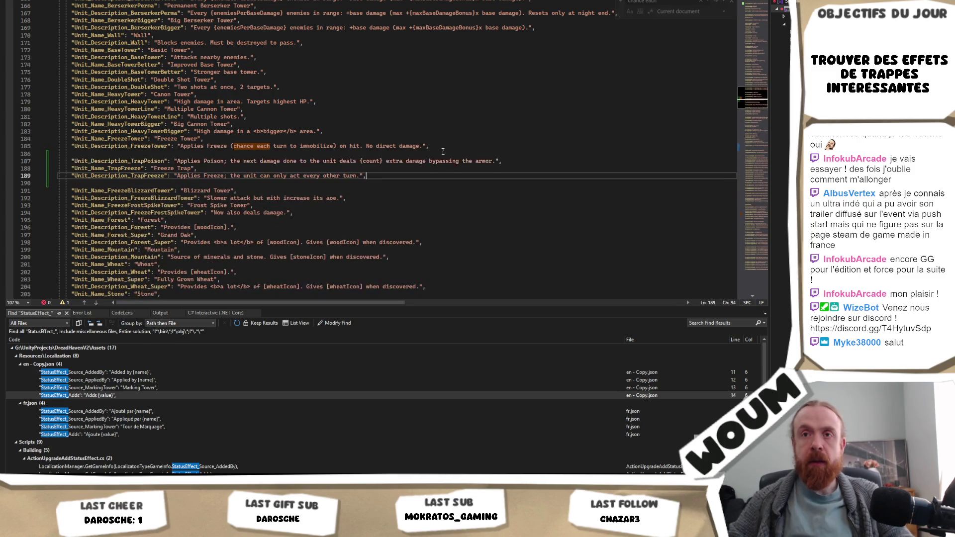
Replace the Freeze Tower's chance-to-immobilize text with the trap's 'only act every other turn' wording.
left_click_drag(231, 175, 359, 176)
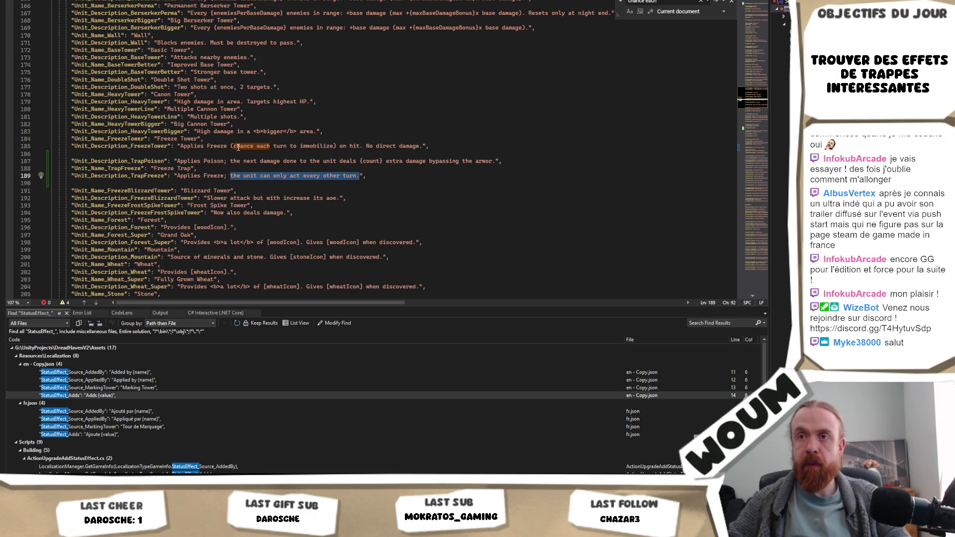
left_click(226, 176)
left_click_drag(226, 176, 359, 176)
key("ctrl+c")
left_click_drag(422, 146, 226, 147)
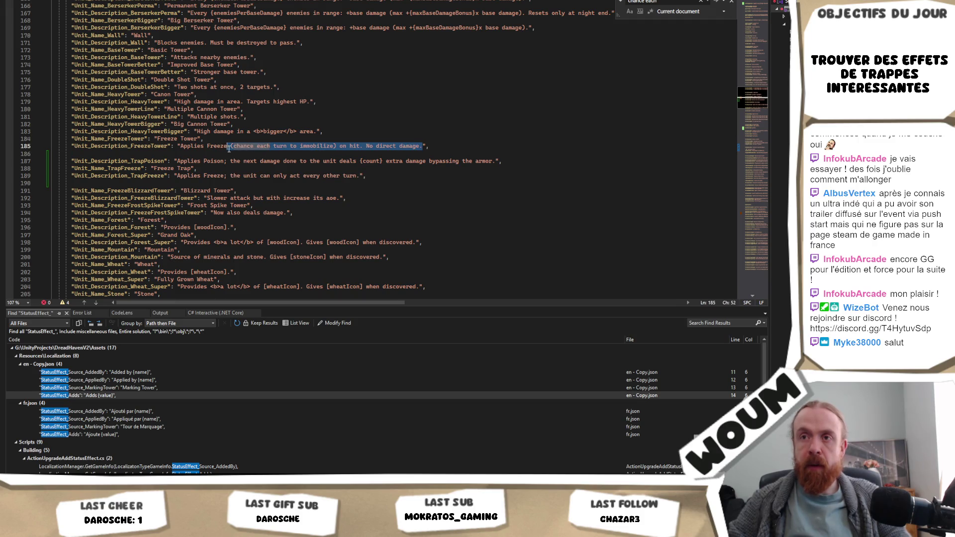
key("ctrl+v")
mouse_move(230, 161)
left_mouse_down()
mouse_move(73, 161)
mouse_move(497, 160)
left_mouse_up()
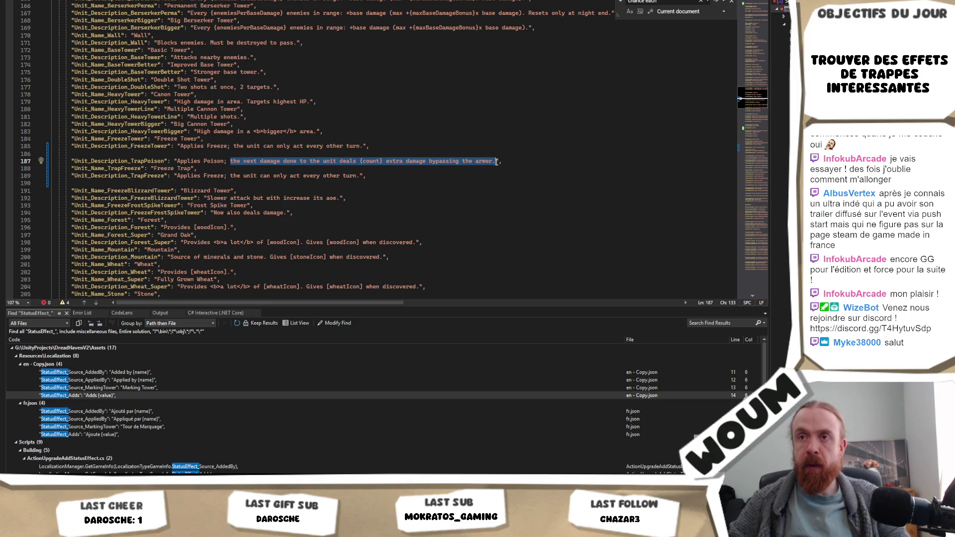
Shorten the TrapPoison description to 'the damages bypass the armor.'.
left_click(496, 162)
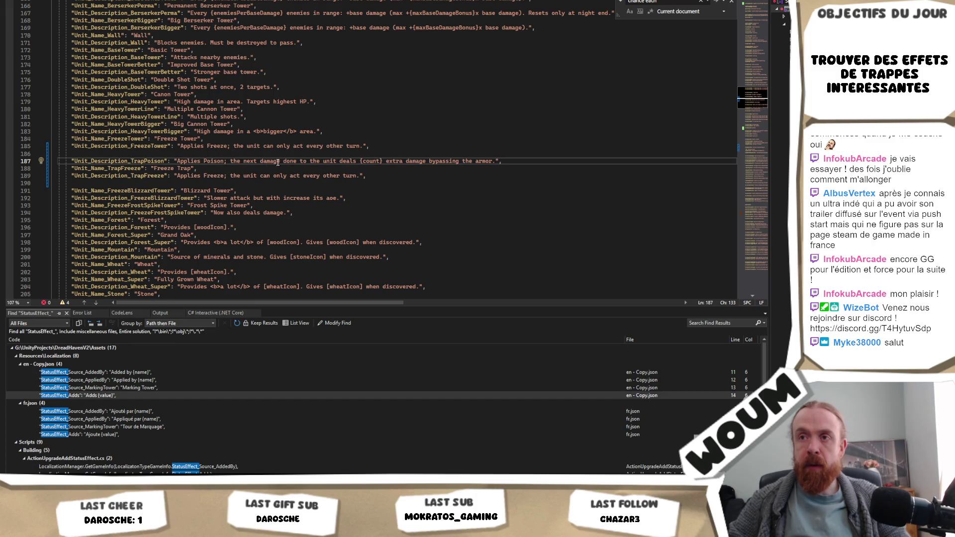
double_click(238, 161)
left_click(244, 161)
left_click_drag(244, 161, 426, 162)
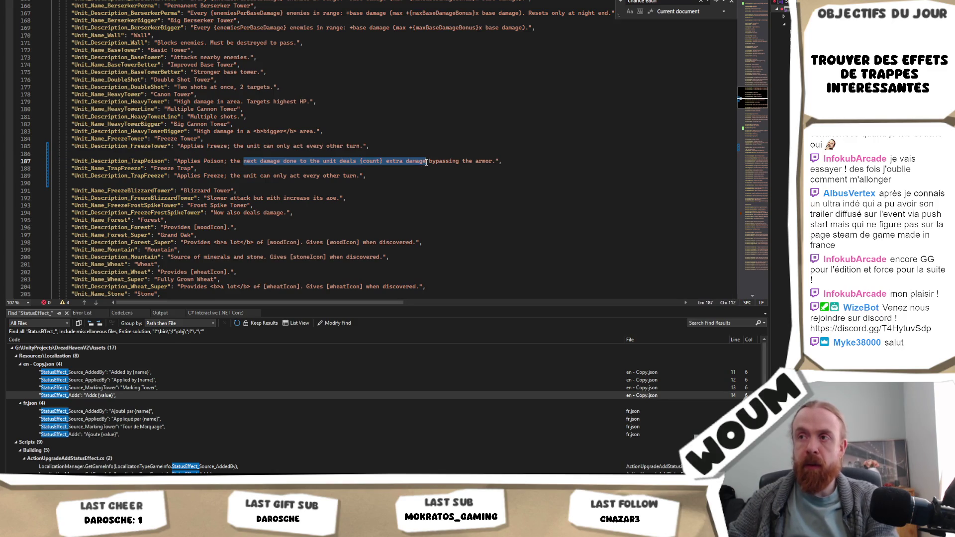
key("Delete")
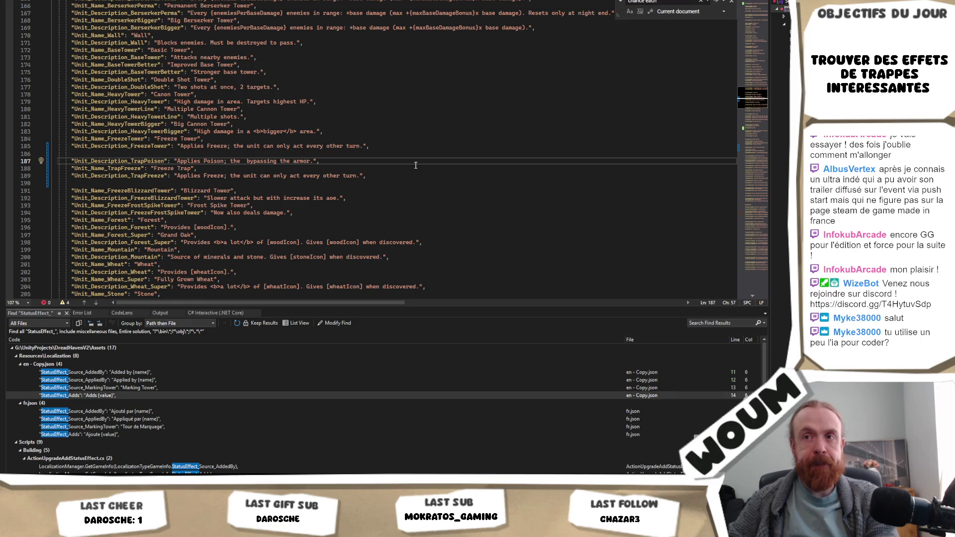
type("damages")
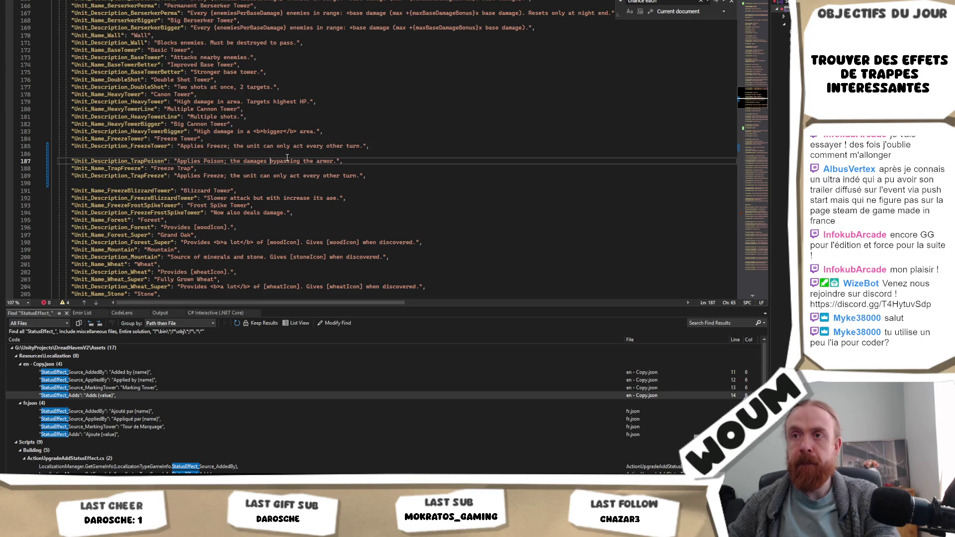
key("BackSpace")
key("BackSpace")
key("BackSpace")
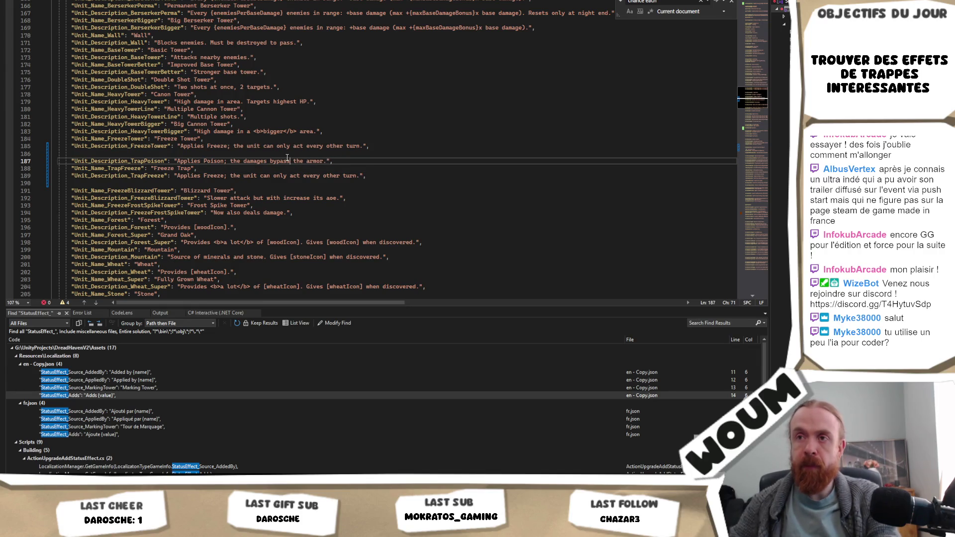
left_click_drag(327, 161, 225, 166)
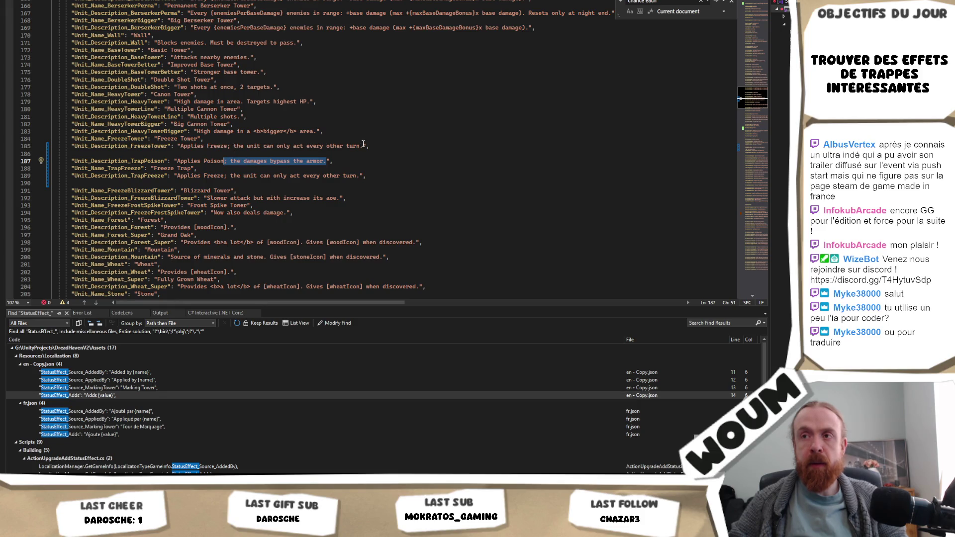
End the Freeze Tower description with the suggested 'No direct damage.'.
left_click(361, 146)
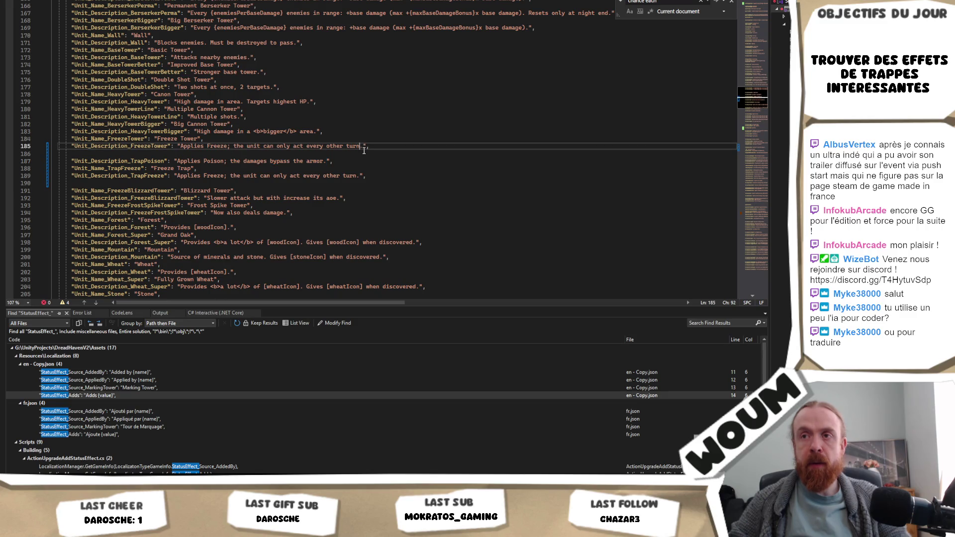
left_click_drag(379, 177, 395, 160)
key("ctrl+c")
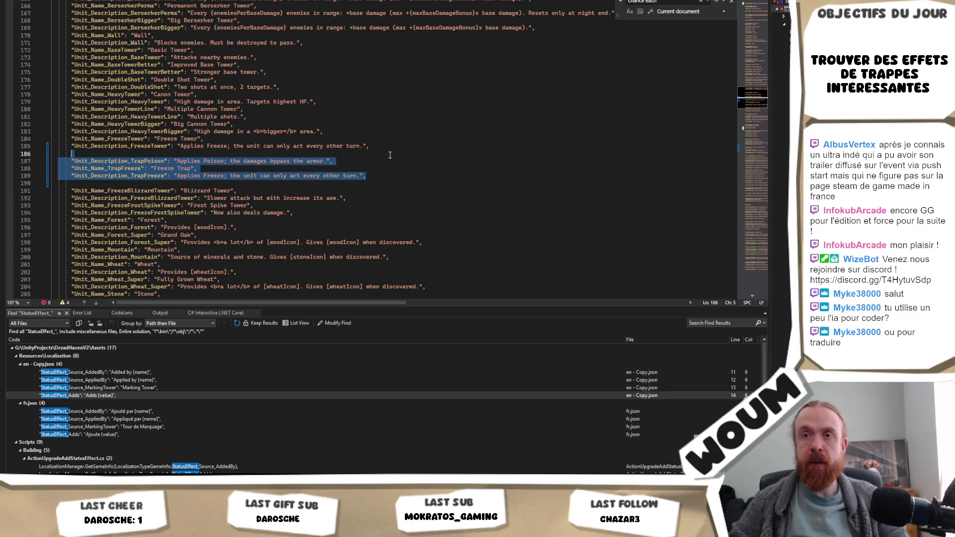
left_click(300, 161)
type("ing")
key("Tab")
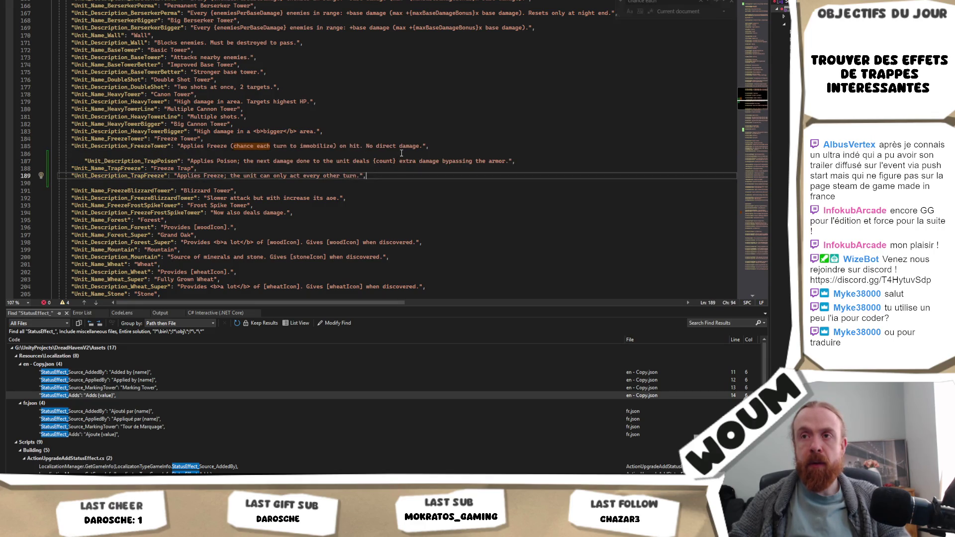
key("ctrl+k")
key("ctrl+d")
key("Tab")
key("Tab")
Remove the stray space after 'turn.' and delete the temporary trap lines below Freeze Tower.
left_click(362, 146)
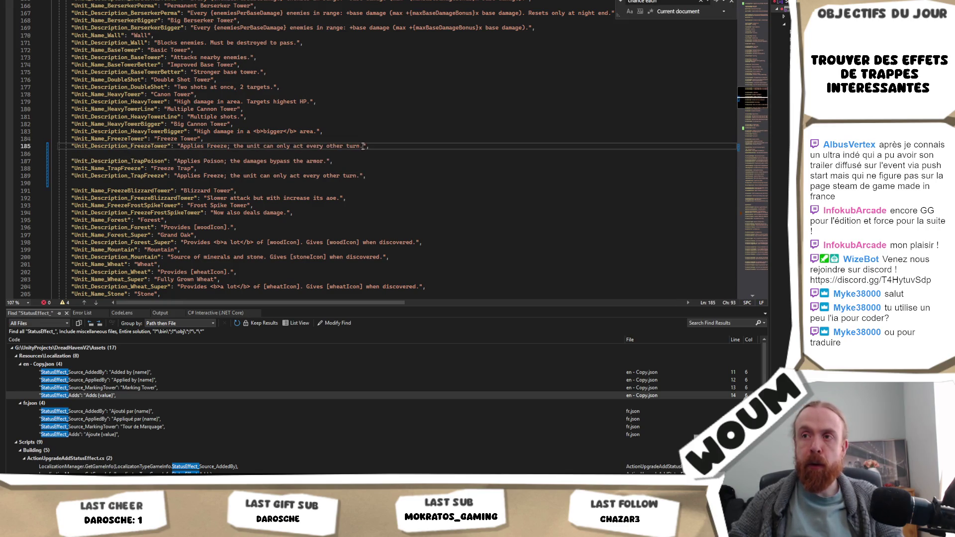
key("BackSpace")
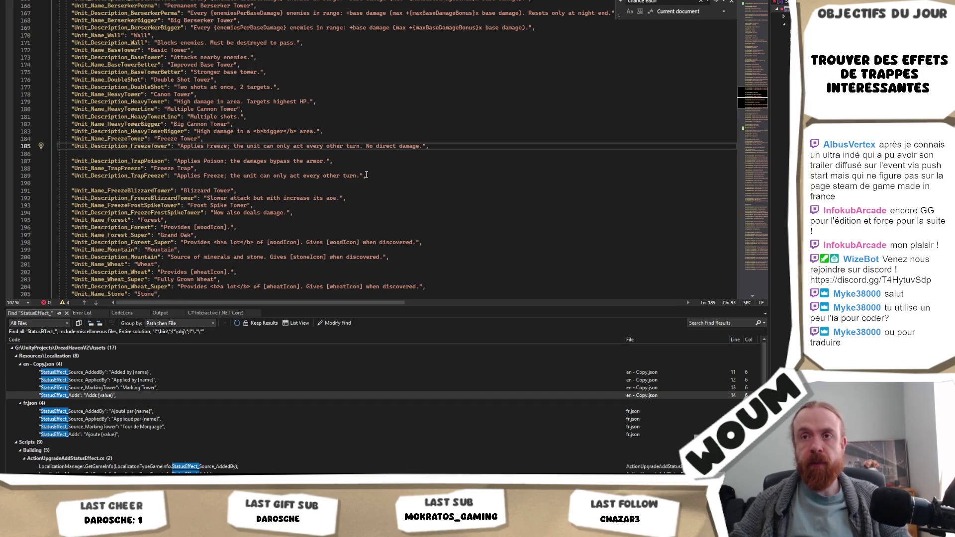
left_click_drag(367, 176, 368, 155)
key("Delete")
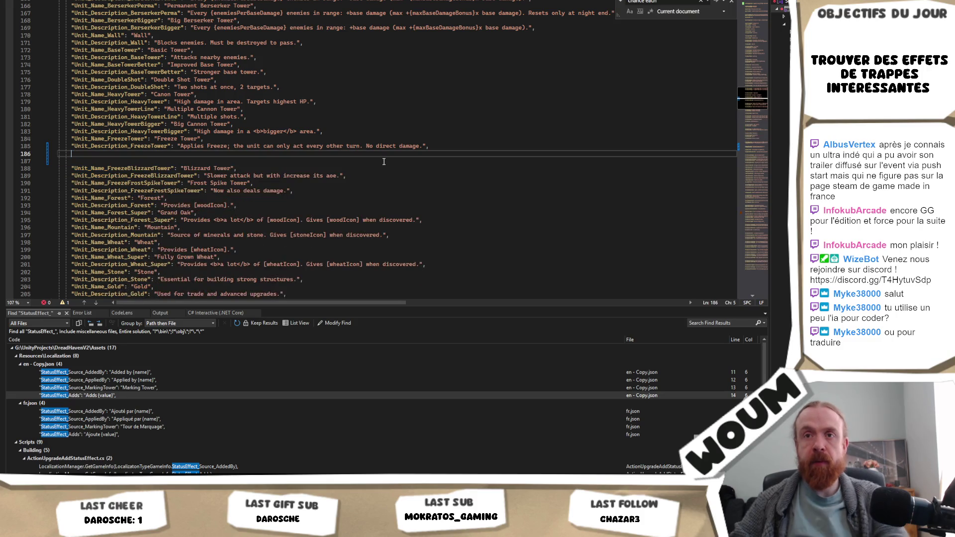
Remove the blank lines under Freeze Tower and paste the trap entries below Element Poison's description.
key("Down")
key("BackSpace")
key("BackSpace")
key("ctrl+f")
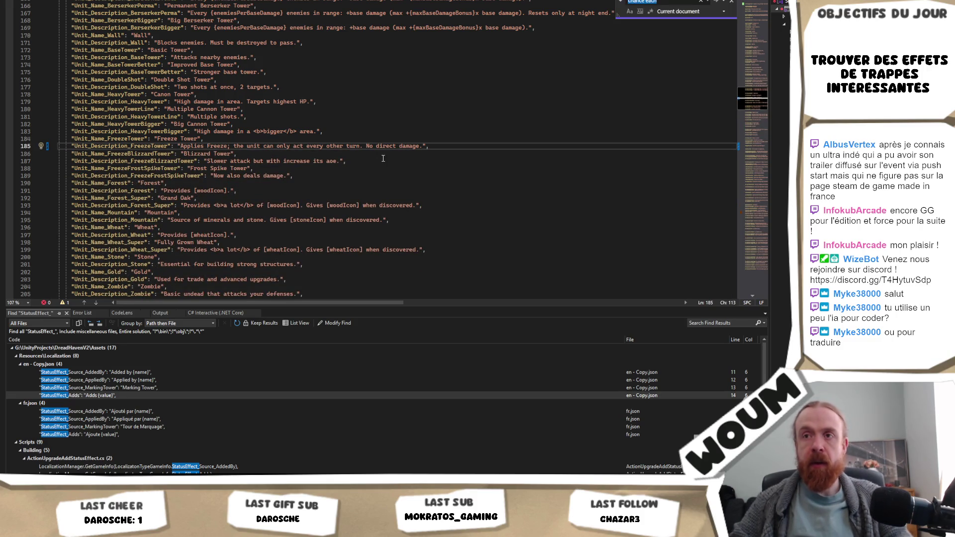
type("chance")
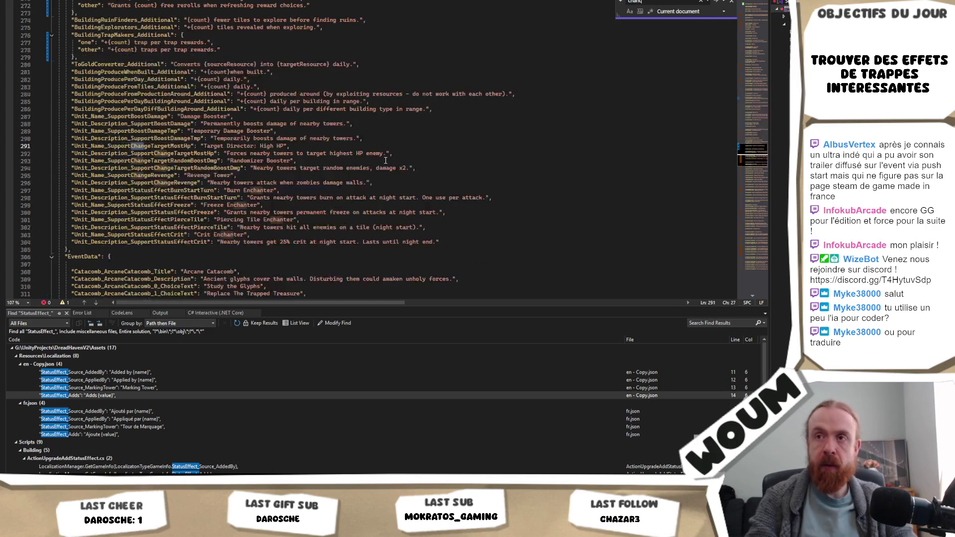
left_click(427, 162)
key("Return")
key("Return")
key("ctrl+v")
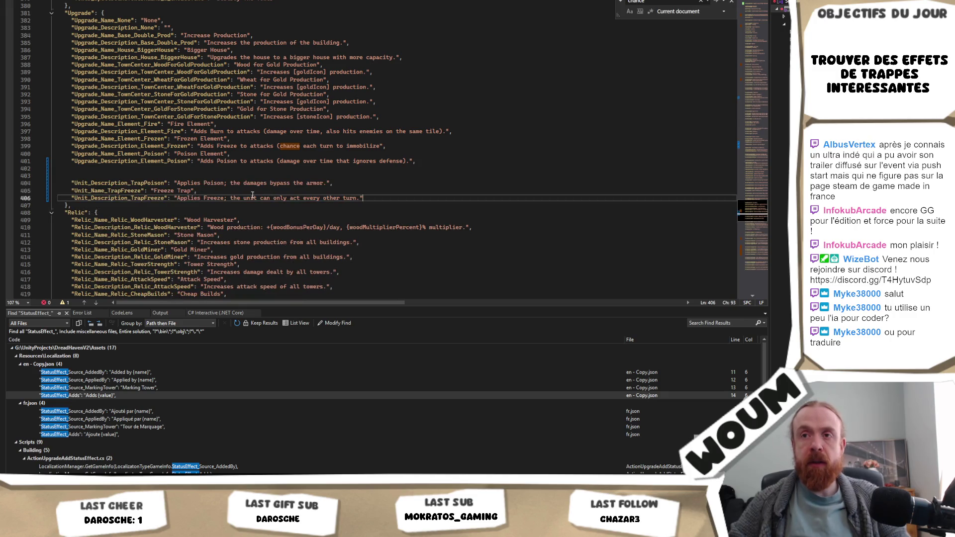
mouse_move(230, 183)
left_mouse_down()
mouse_move(336, 183)
mouse_move(327, 183)
left_mouse_up()
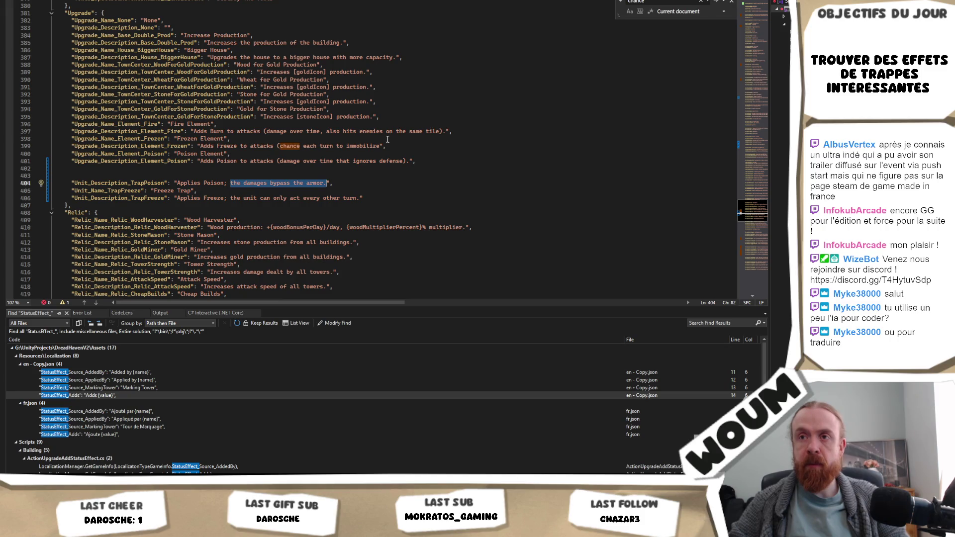
left_click_drag(446, 132, 255, 132)
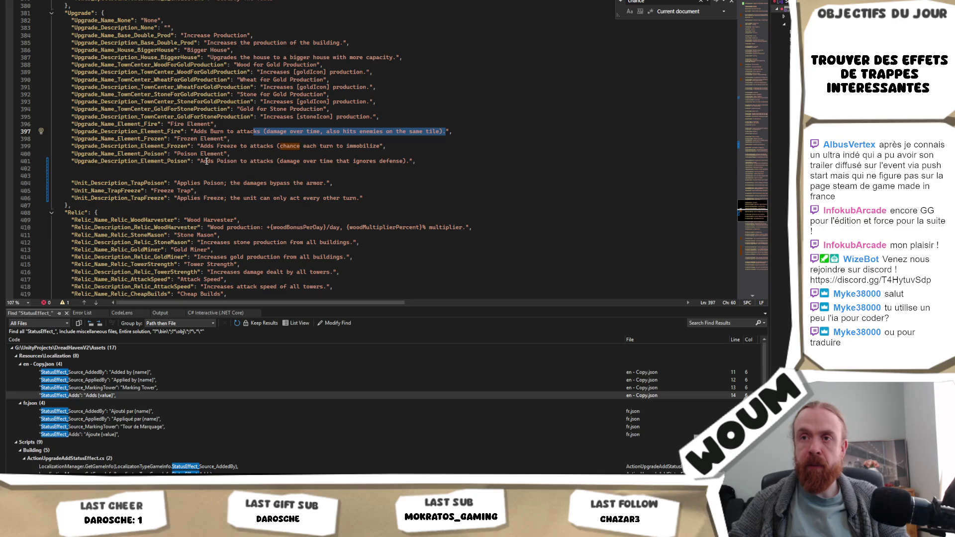
Replace the Poison element parenthetical with '; the damages bypass the armor.'.
left_click(268, 161)
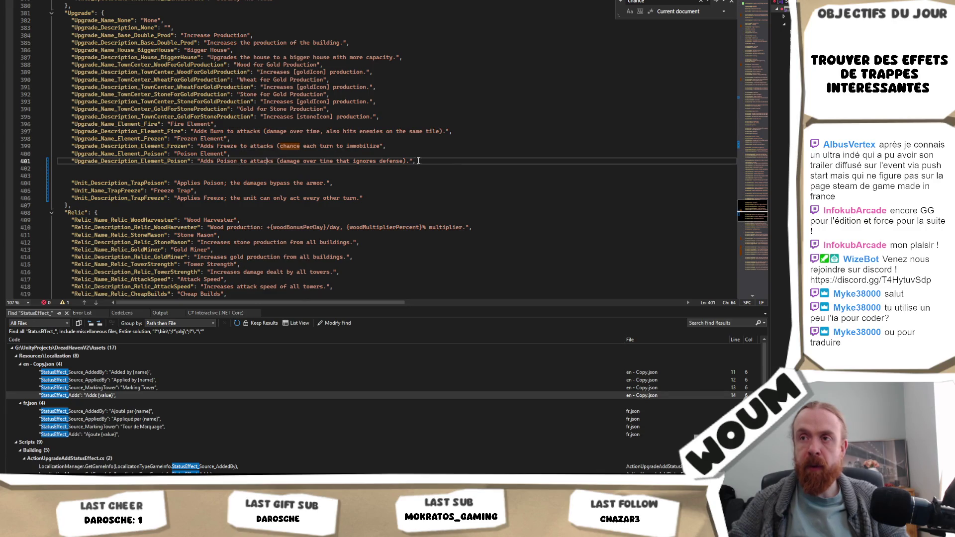
left_click_drag(410, 161, 238, 164)
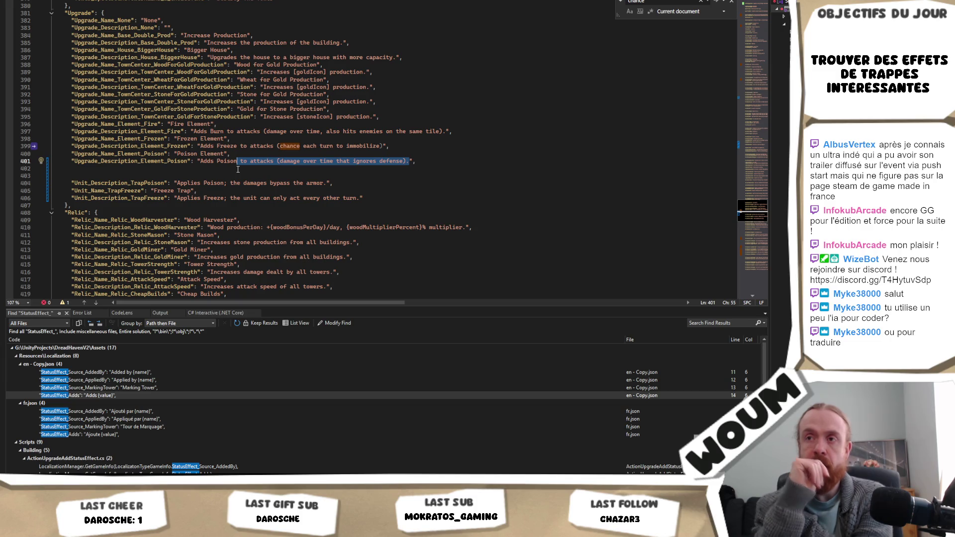
type("; the damages bypass the armor.")
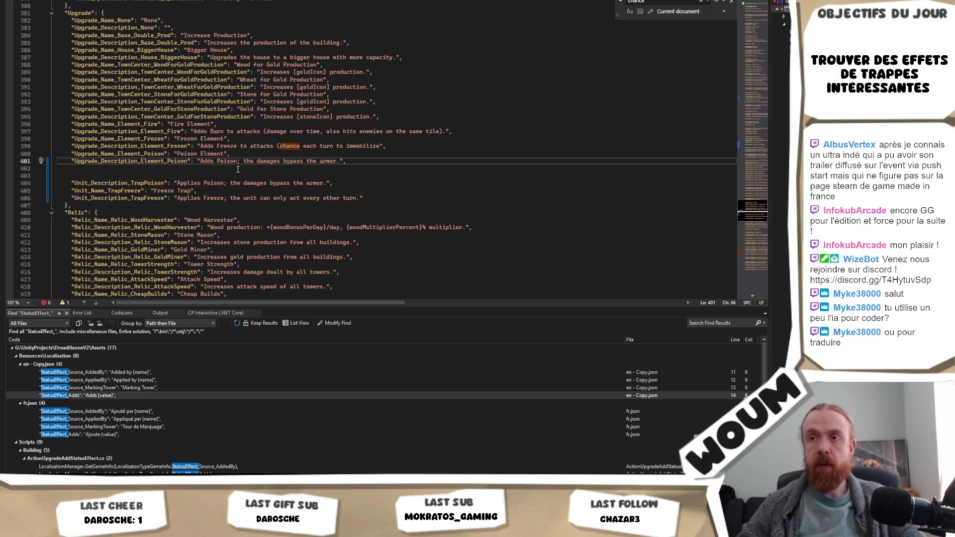
left_click(286, 162)
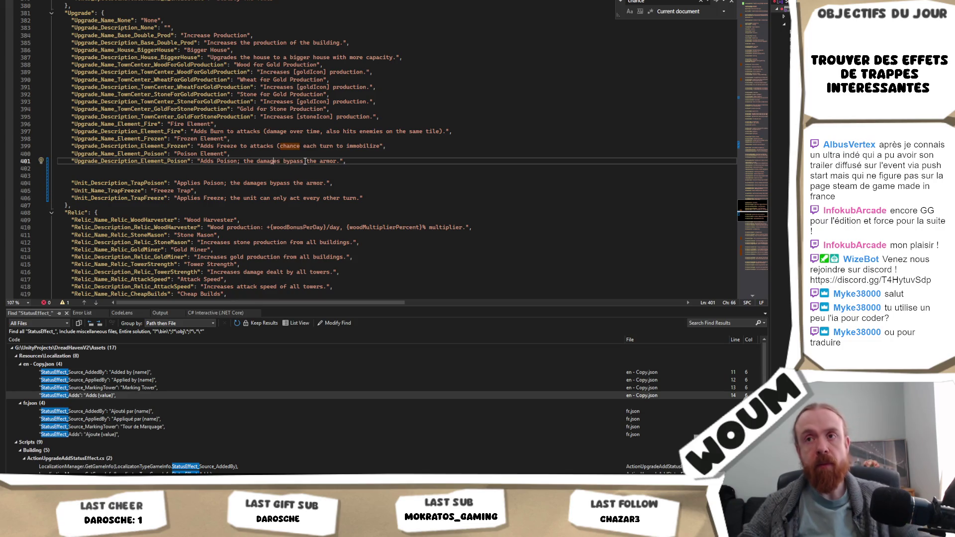
key("ctrl+z")
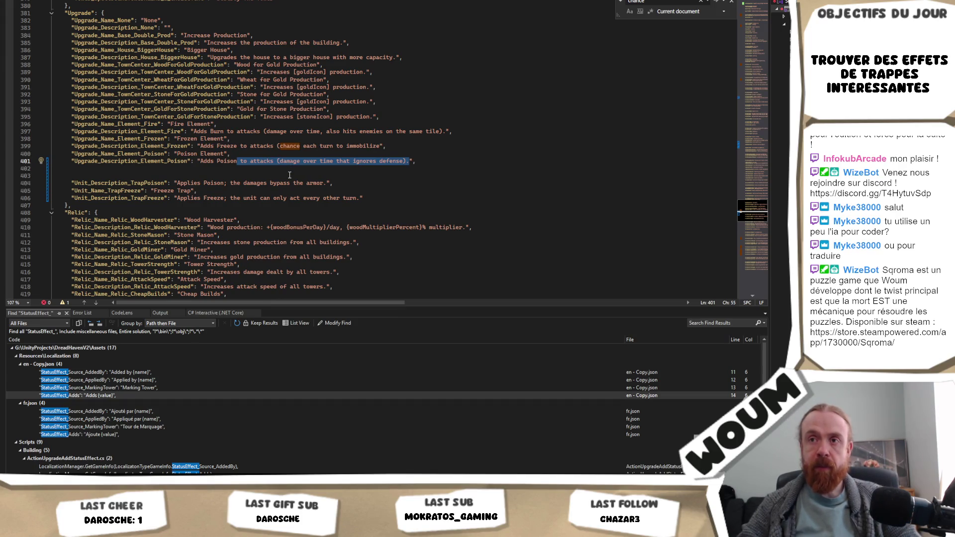
left_click(296, 171)
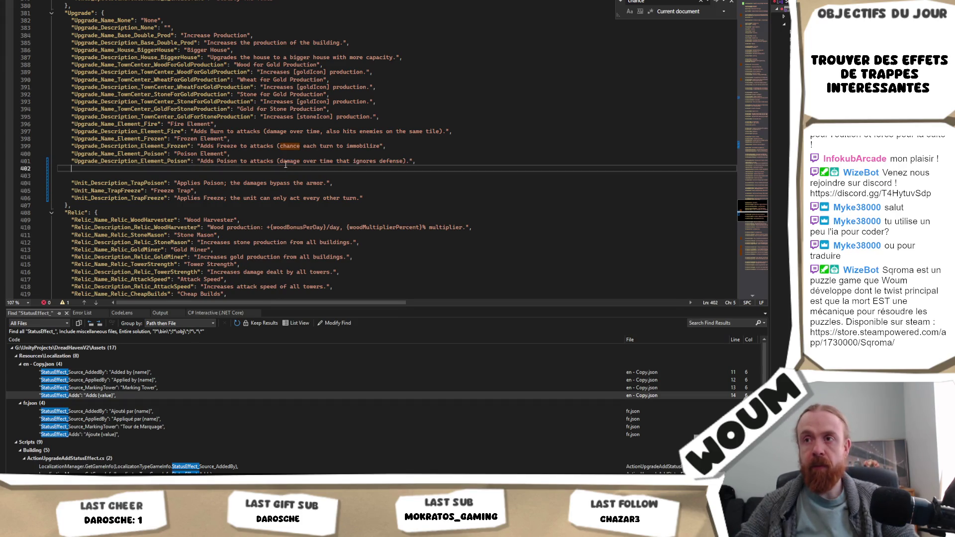
mouse_move(277, 161)
left_mouse_down()
mouse_move(438, 167)
mouse_move(414, 160)
left_mouse_up()
key("BackSpace")
type("; the damages bypass the armor.")
Select the parenthetical effect text in the Frozen element description.
left_click(383, 149)
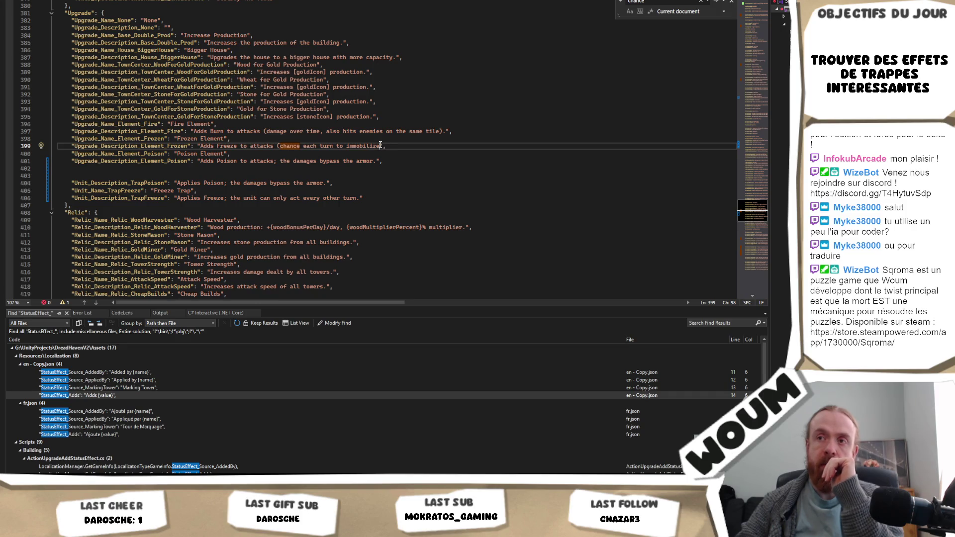
key("shift+Up")
left_click(276, 146, "shift")
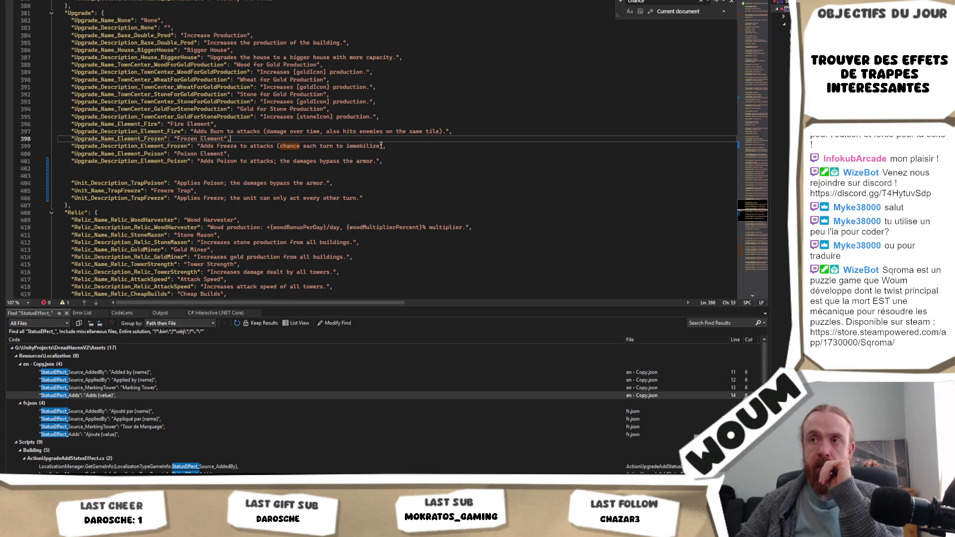
left_click(207, 146, "shift")
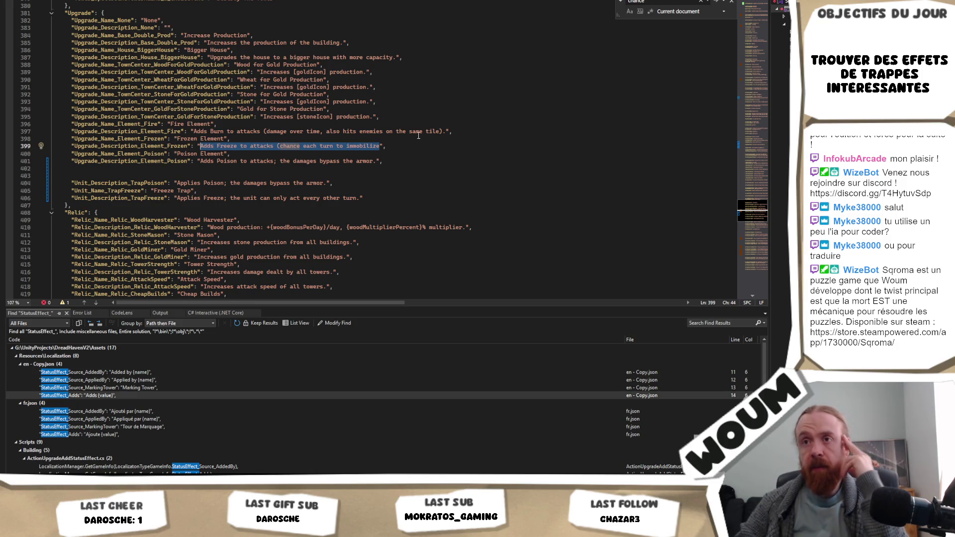
Replace the Frozen element parenthetical with '; each damage done also inflict freeze'.
left_click(380, 142)
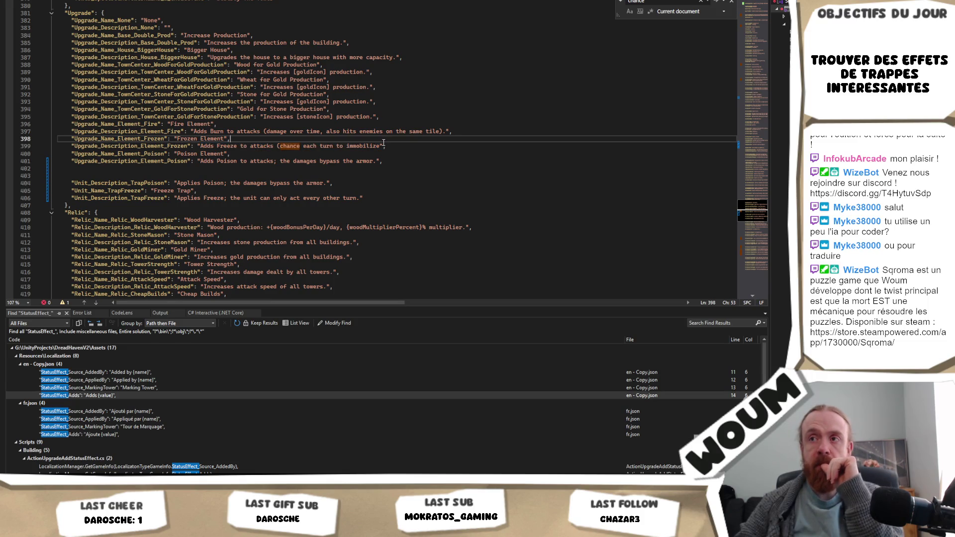
left_click_drag(380, 146, 200, 146)
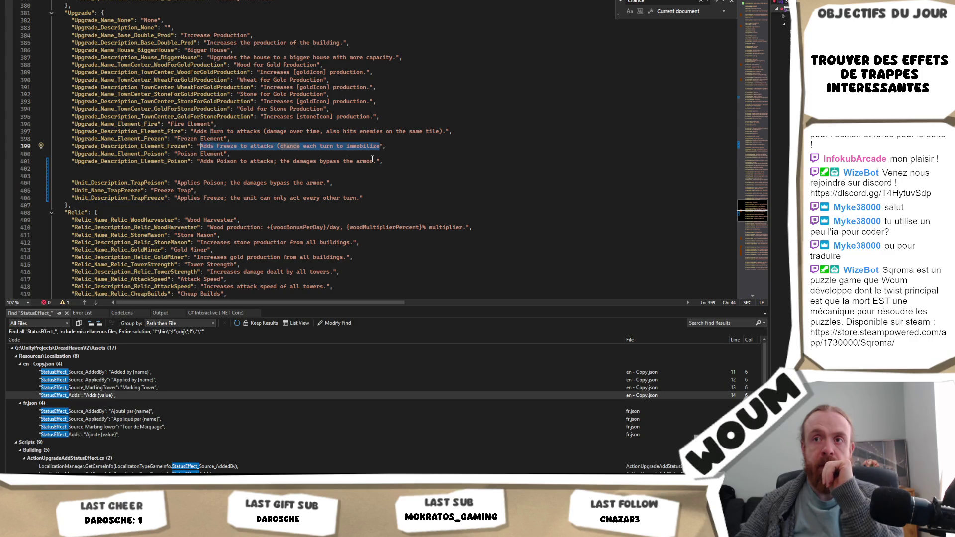
left_click(380, 145)
mouse_move(381, 146)
left_mouse_down()
mouse_move(256, 132)
mouse_move(200, 146)
left_mouse_up()
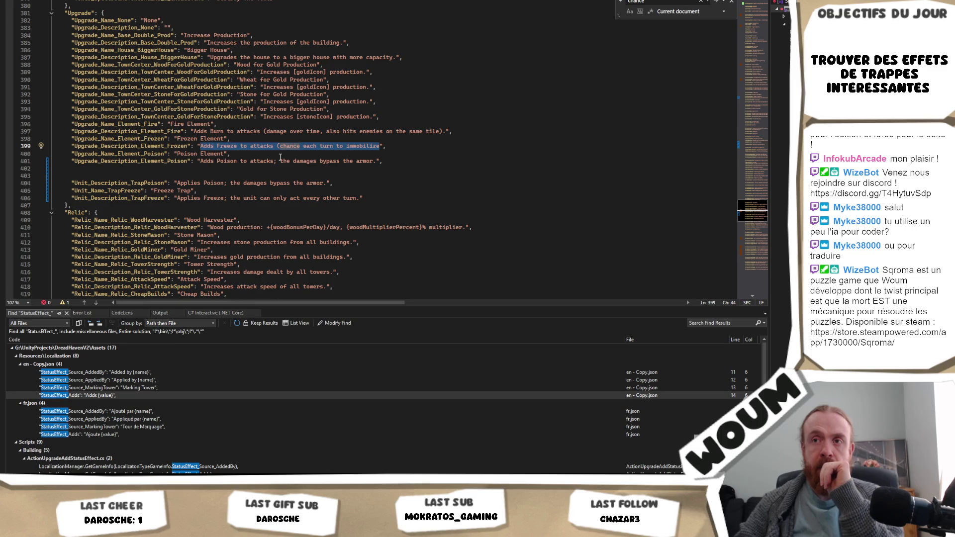
left_click(269, 144)
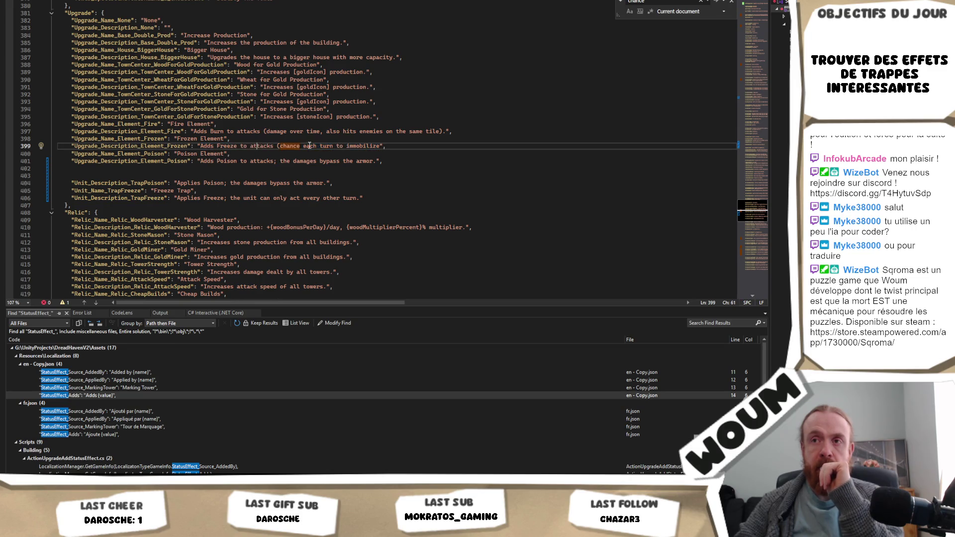
left_click_drag(277, 146, 381, 146)
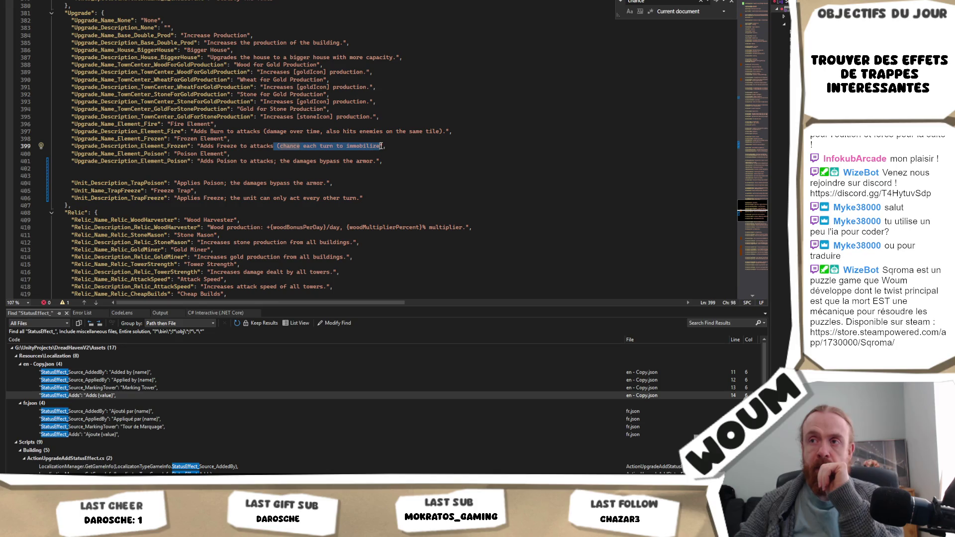
type("; each damage don")
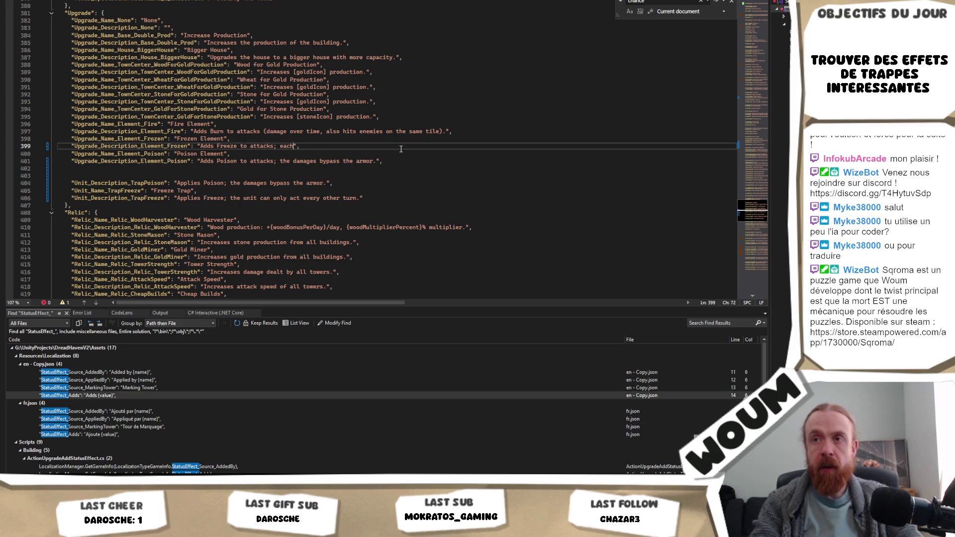
type("e")
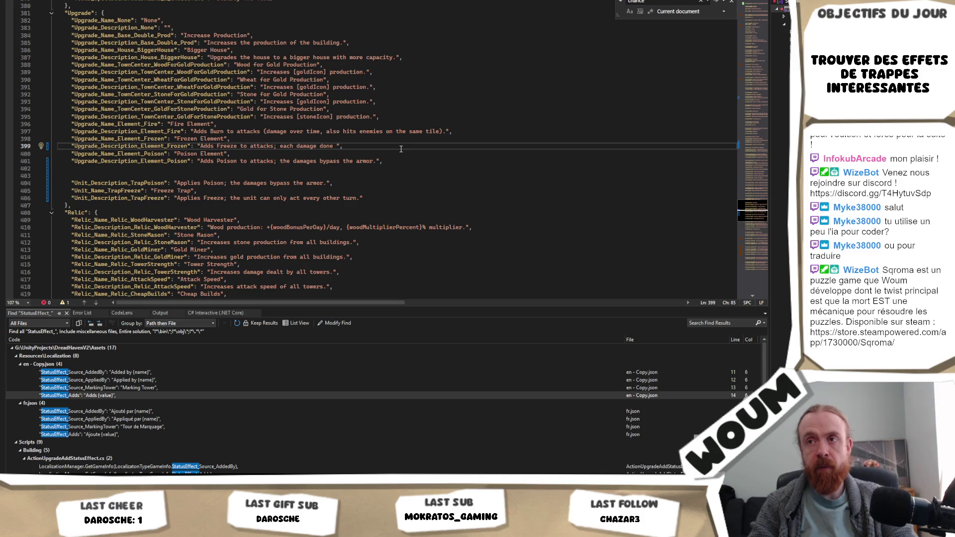
type("also")
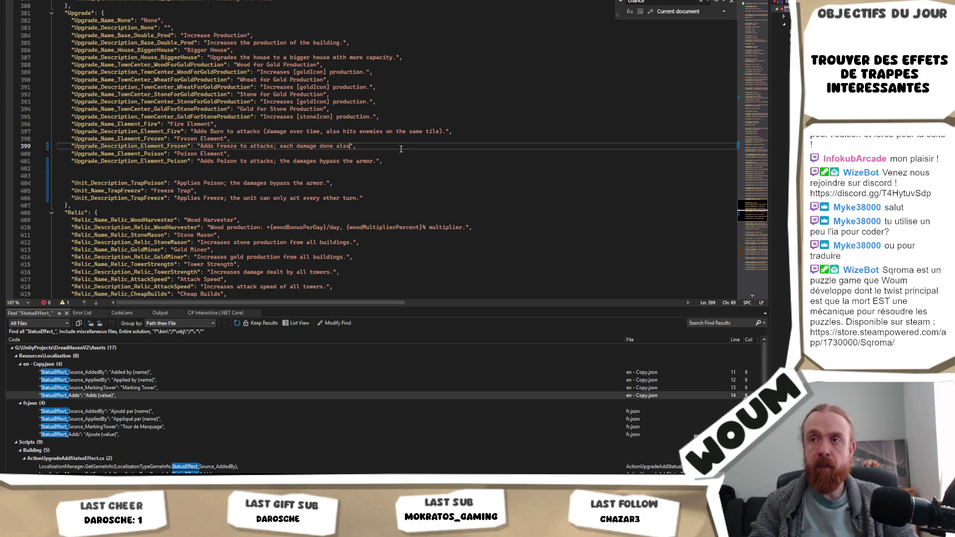
type(" inflict freeze")
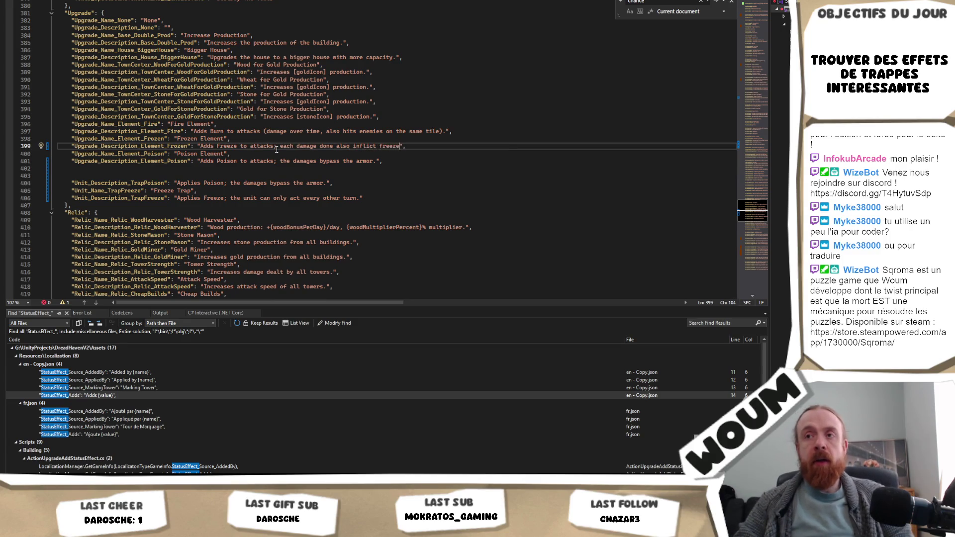
left_click(199, 146, "shift")
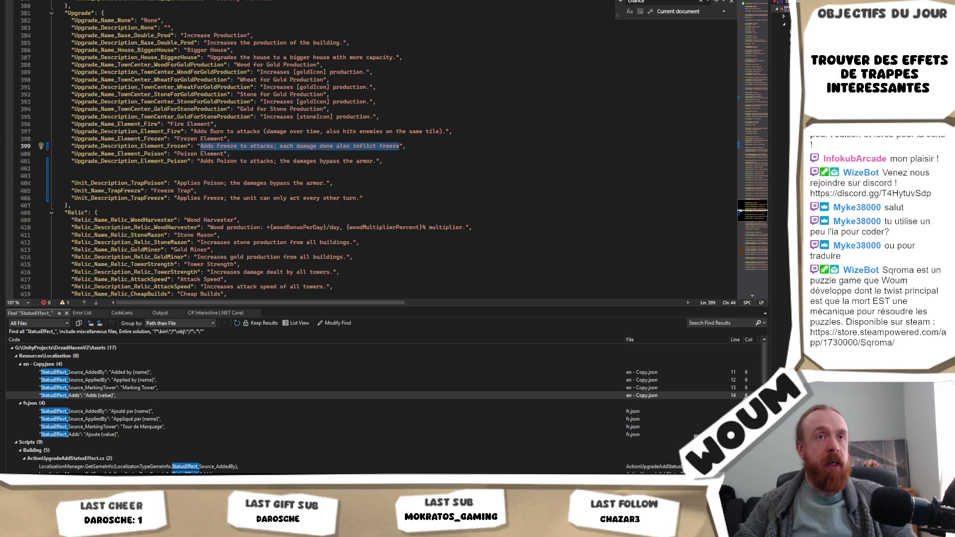
key("alt+Tab")
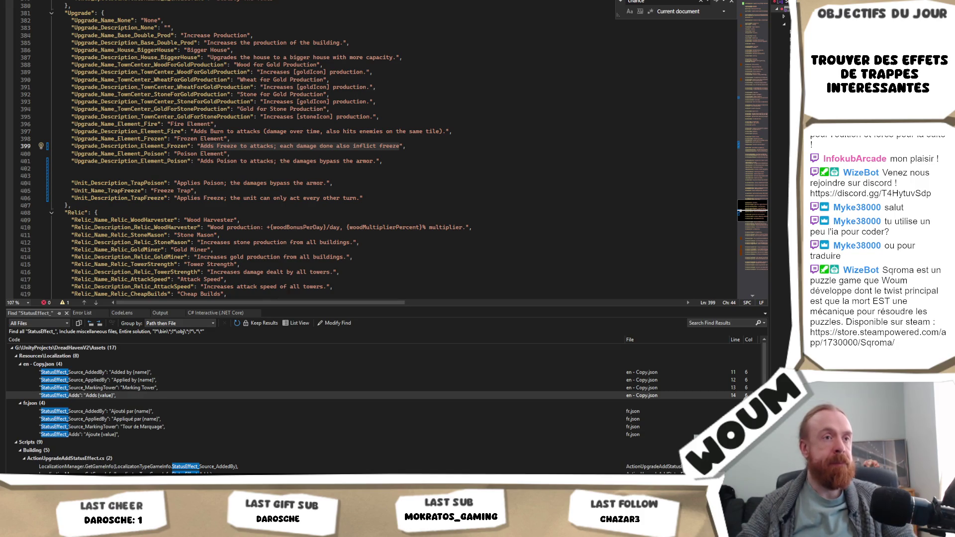
Select the Frozen wording after 'attacks;' and start retyping it with 'e' for the suggested completion.
left_click(404, 183)
mouse_move(402, 146)
left_mouse_down()
mouse_move(231, 154)
mouse_move(281, 148)
left_mouse_up()
type("e")
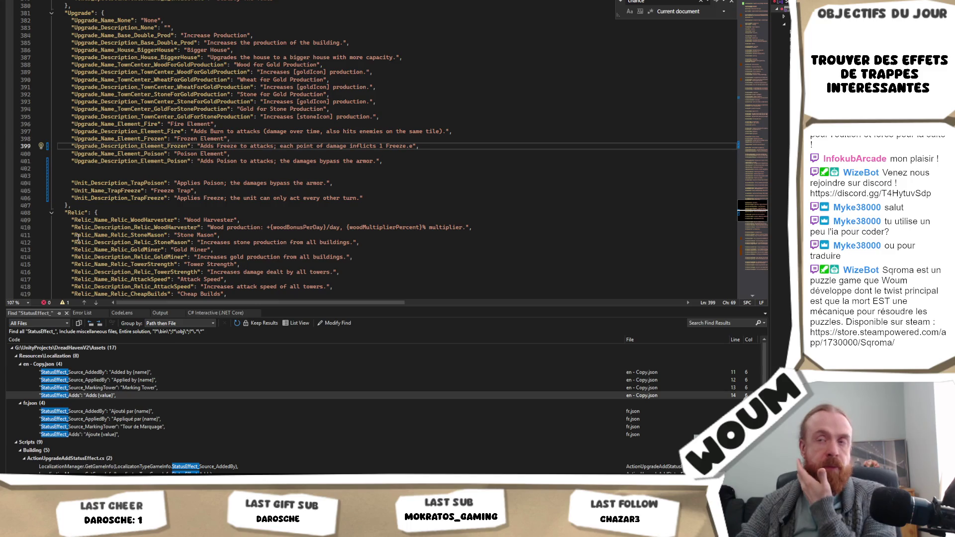
Start rewriting the Fire element description as 'Fire to attacks;'.
left_click(443, 131)
left_click_drag(445, 132, 211, 131)
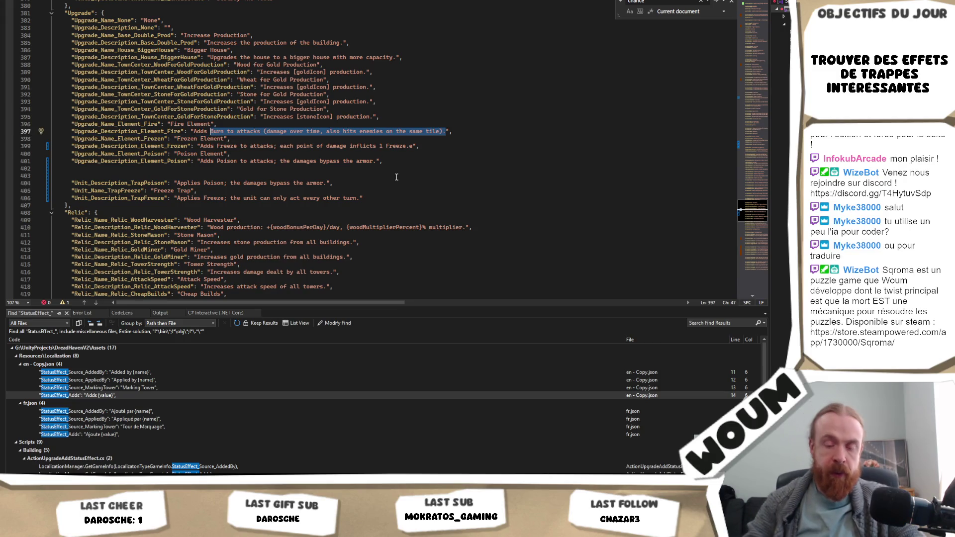
type("Fire to attacks;")
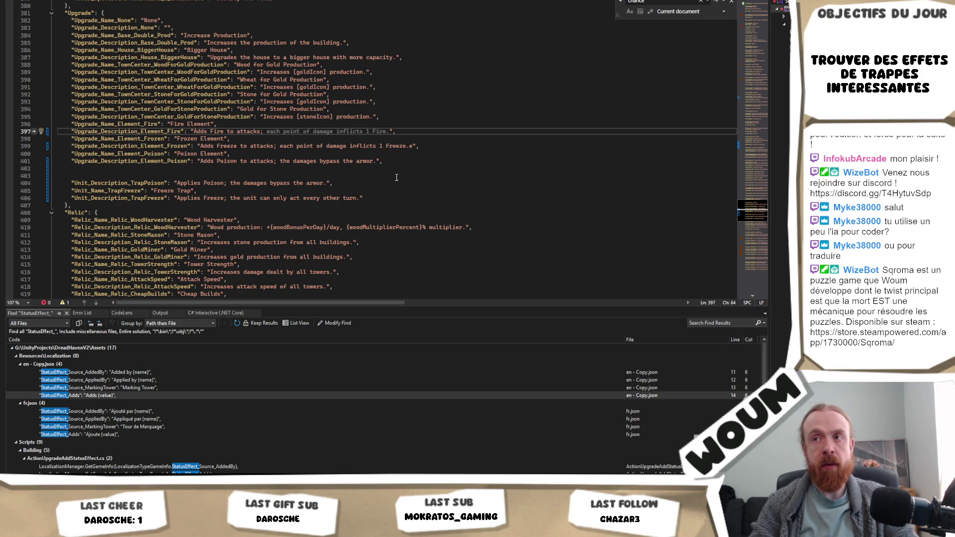
type("all")
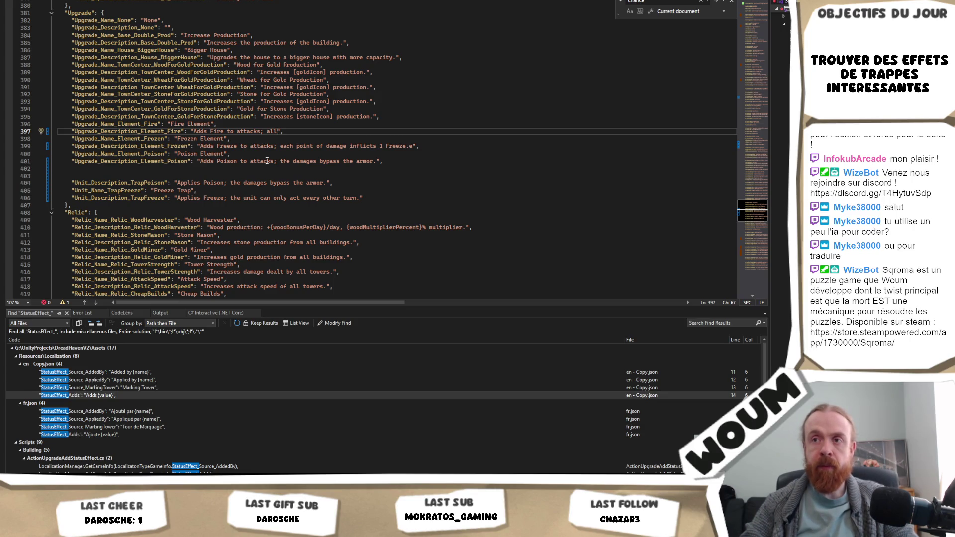
Change the Poison text to 'all damage bypass the armor' and delete the stray e after Freeze.
double_click(285, 161)
type("all")
key("Right")
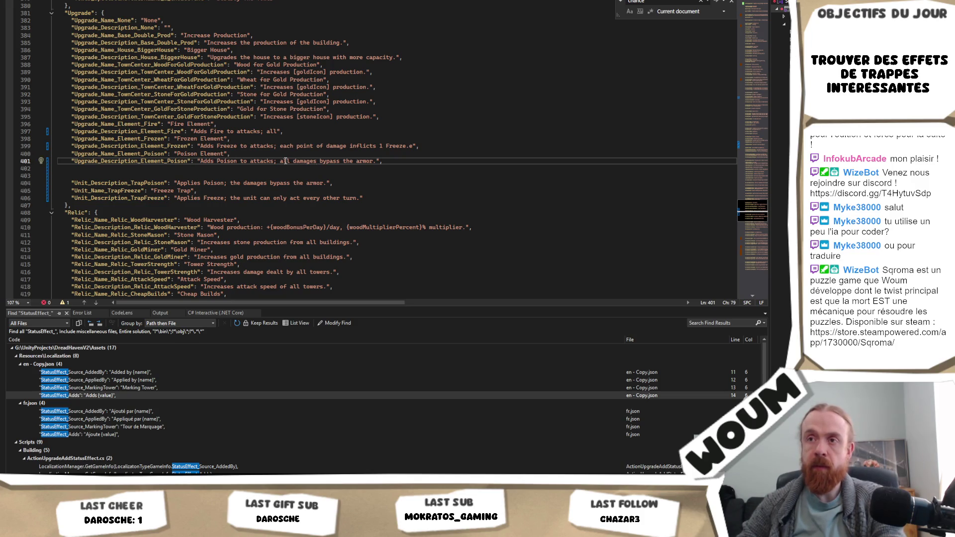
key("BackSpace")
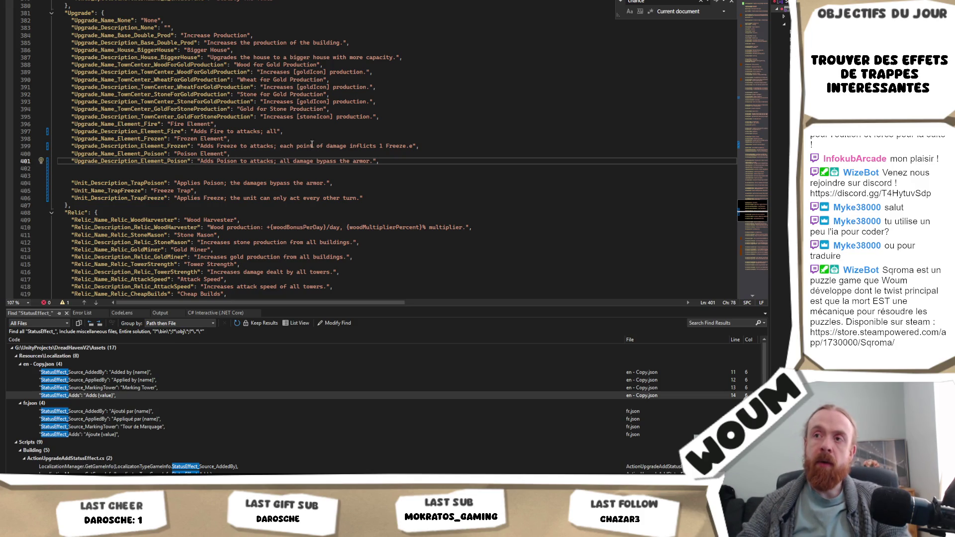
left_click(413, 146)
key("BackSpace")
Finish the Fire description as 'Adds Fire to attacks; damage hits all units on the tile.'.
left_click(280, 132)
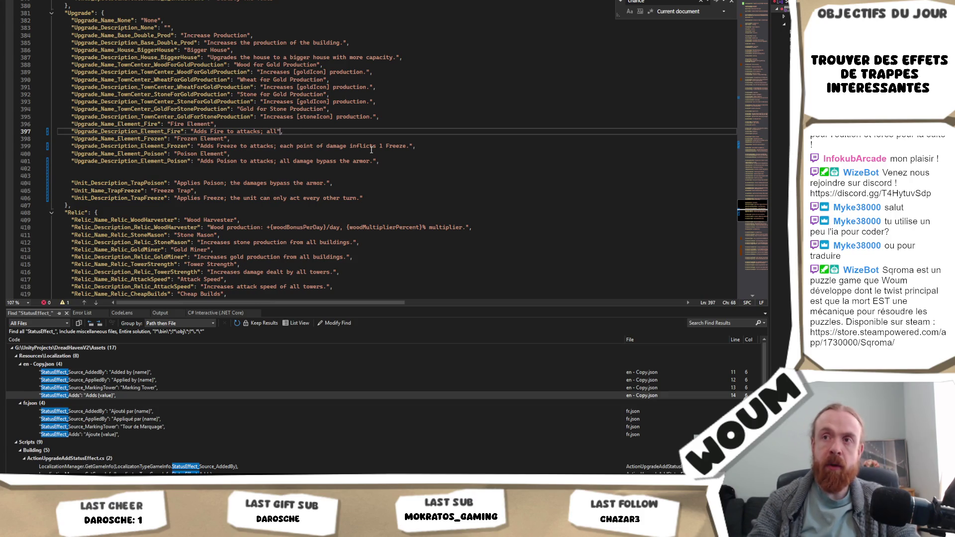
type("damage are d")
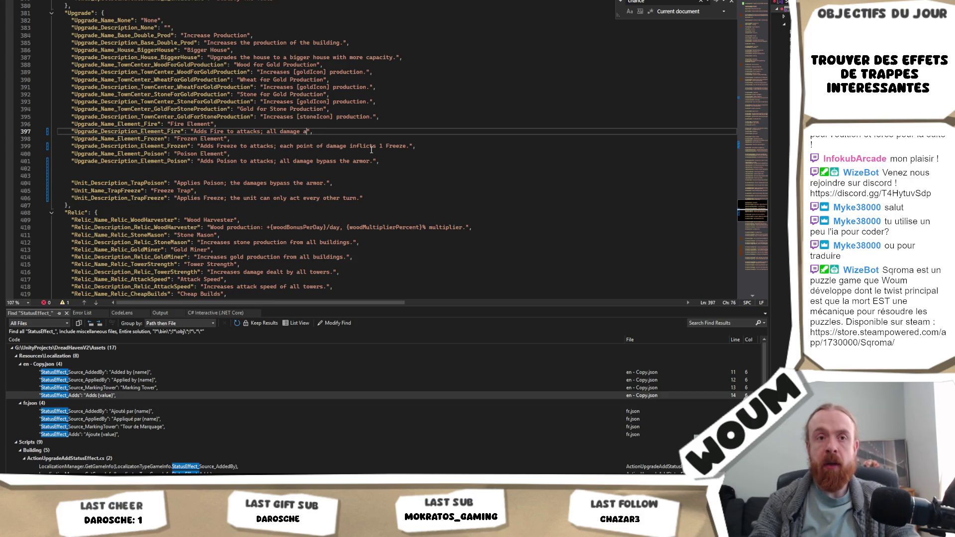
type("one")
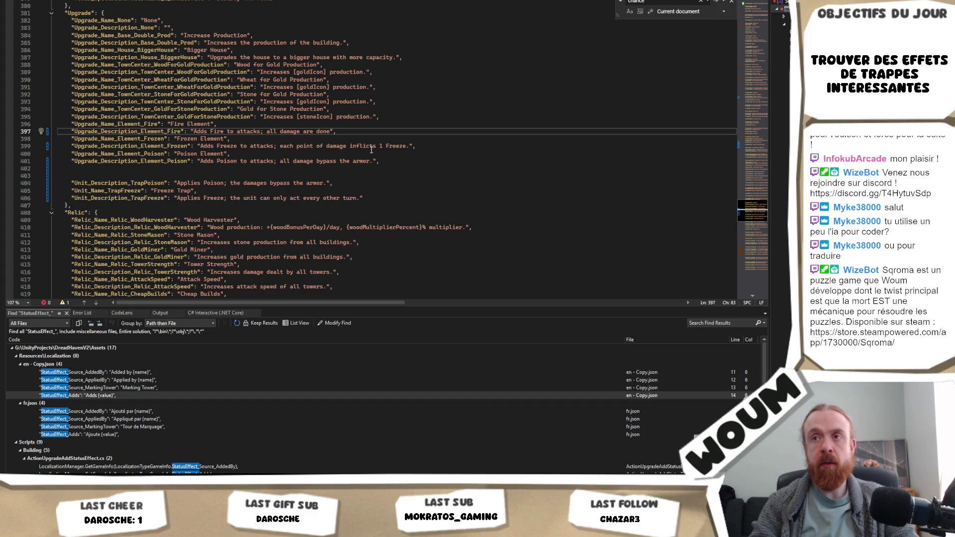
type(" to all the u")
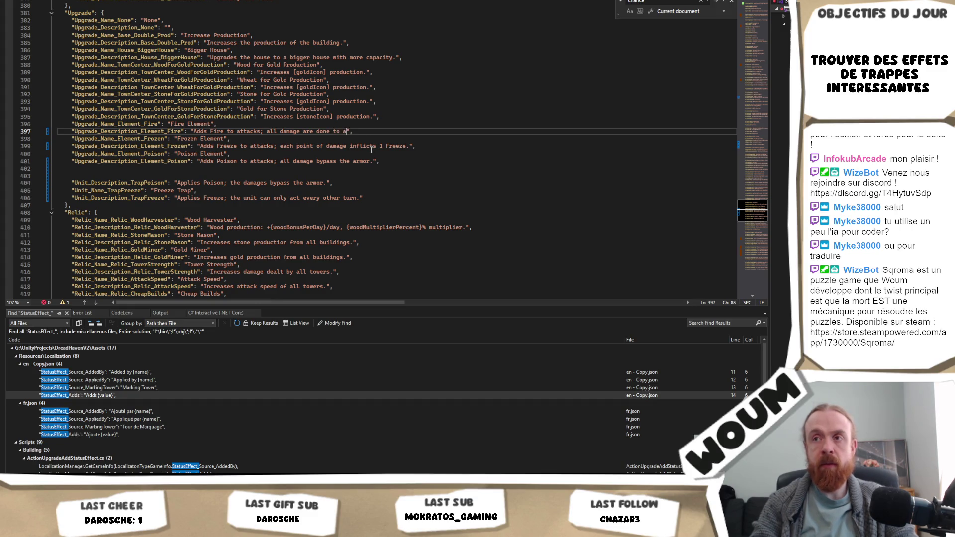
type("nit on the tile")
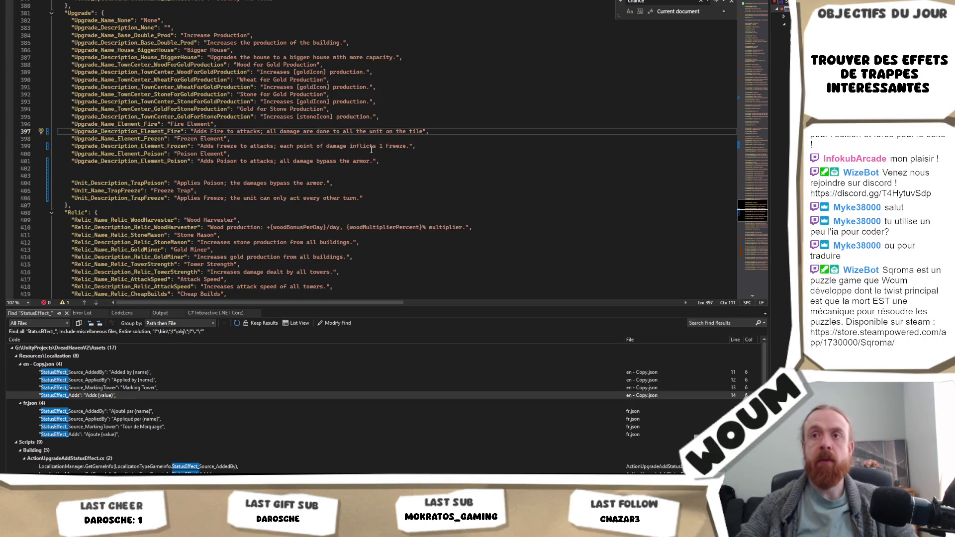
left_click(193, 131, "shift")
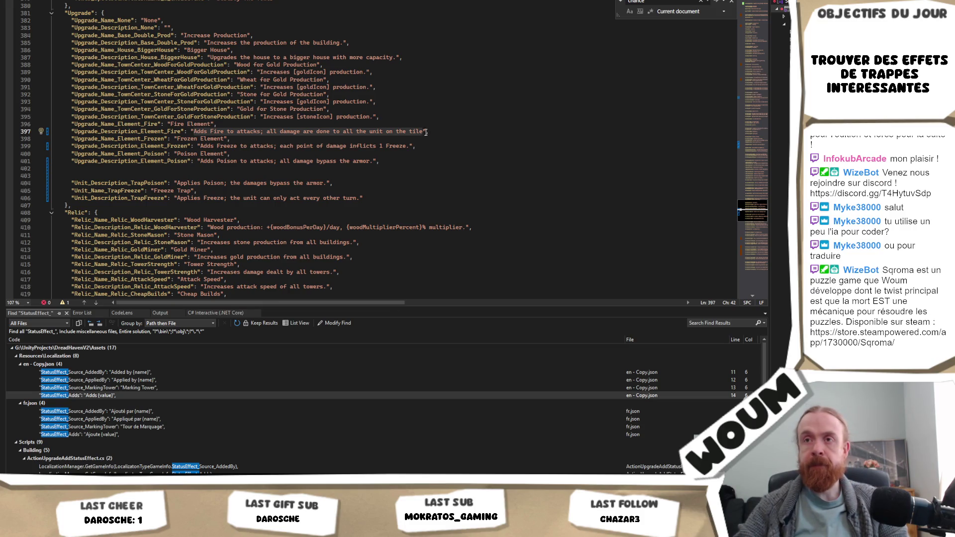
left_click(189, 132)
left_click_drag(196, 132, 426, 132)
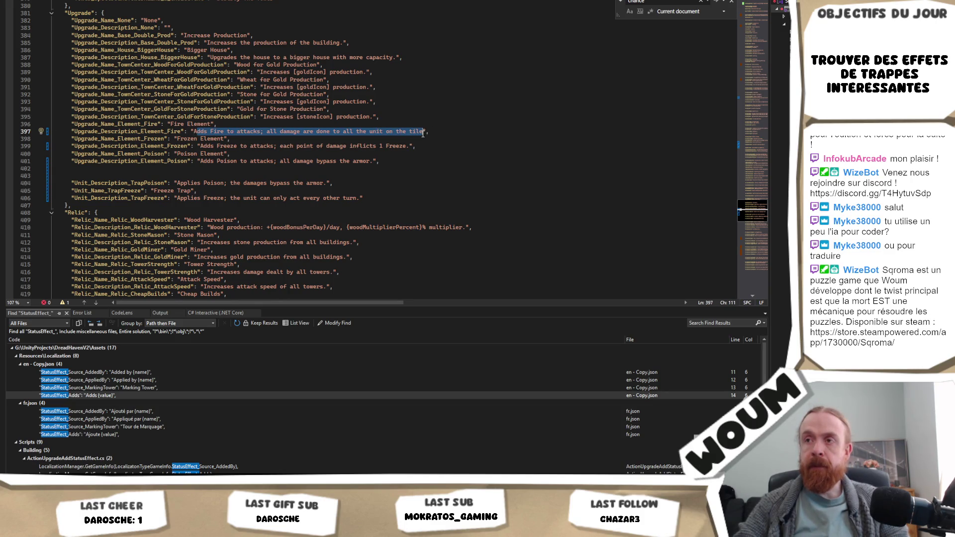
key("ctrl+v")
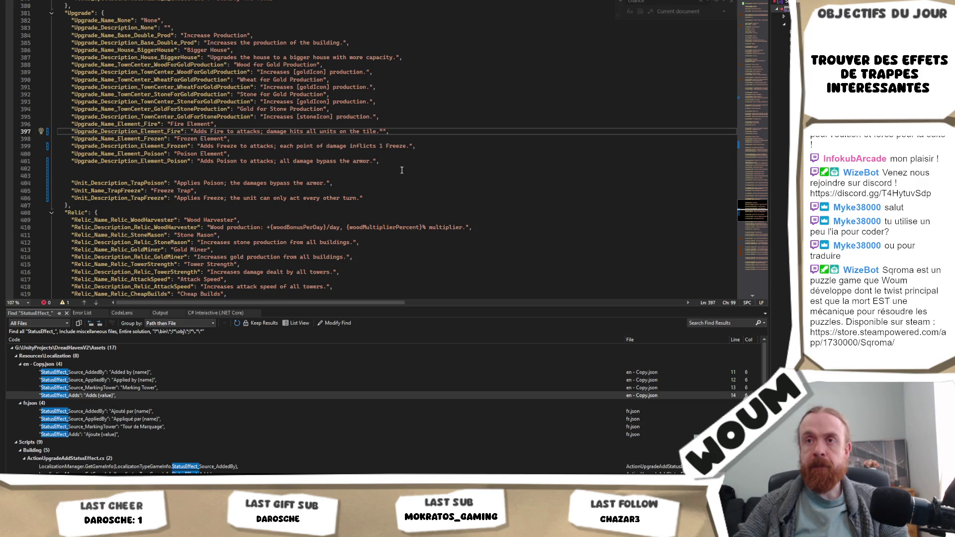
key("ctrl+f")
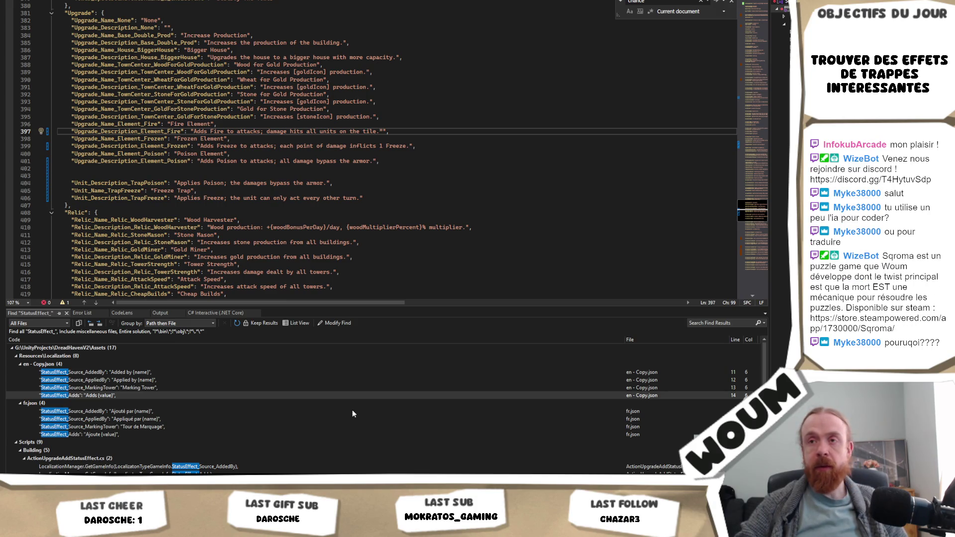
left_click(381, 142)
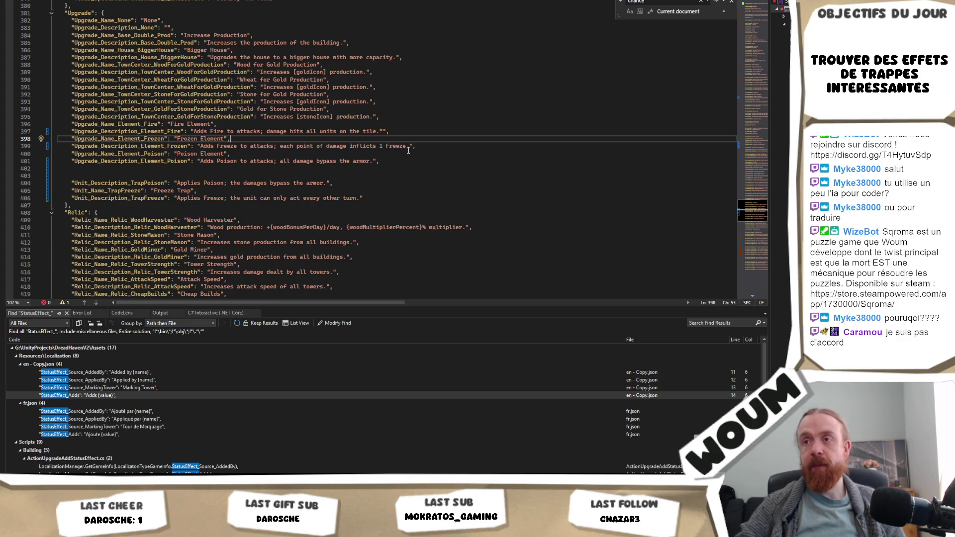
Delete the leftover TrapPoison and TrapFreeze lines below the Poison element description.
mouse_move(380, 161)
left_mouse_down()
mouse_move(58, 154)
mouse_move(9, 140)
mouse_move(60, 125)
left_mouse_up()
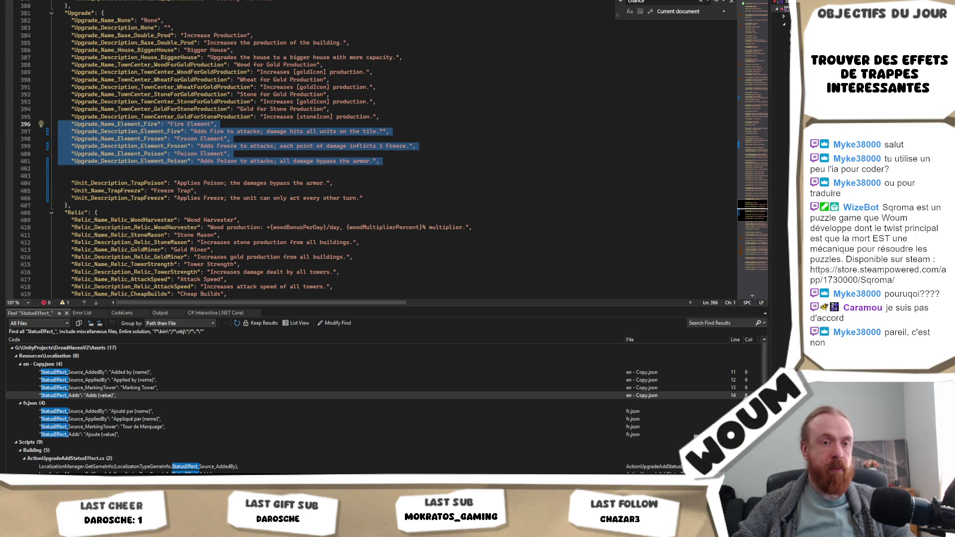
key("alt+Tab")
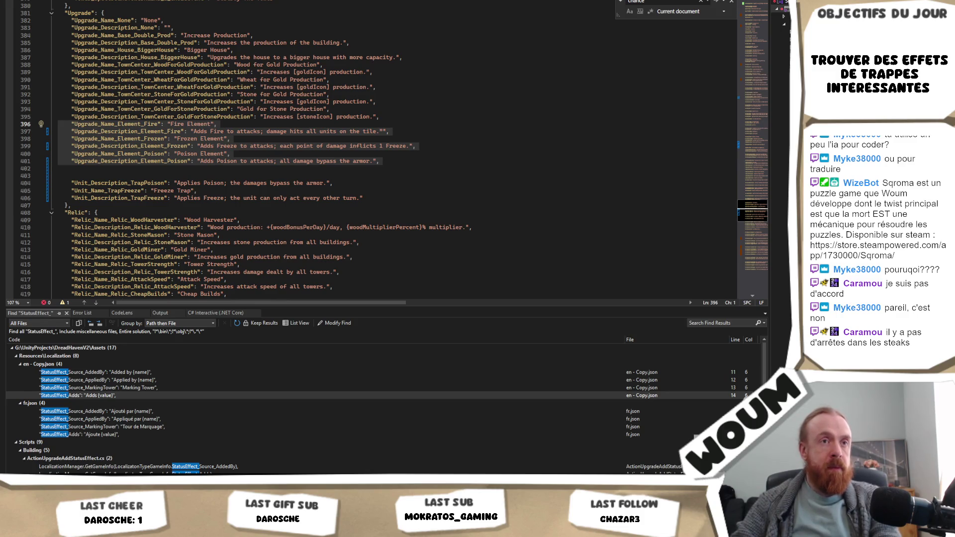
key("alt+Tab")
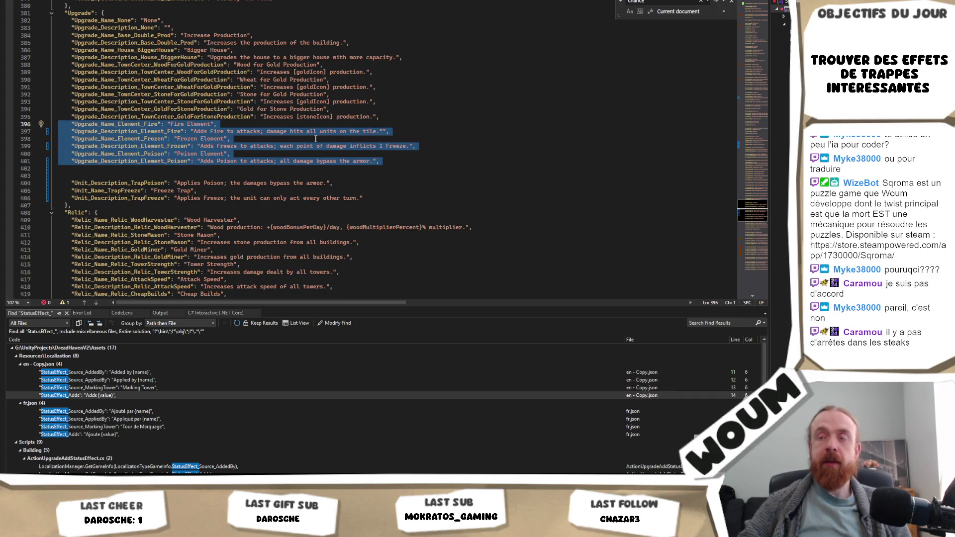
left_click(391, 184)
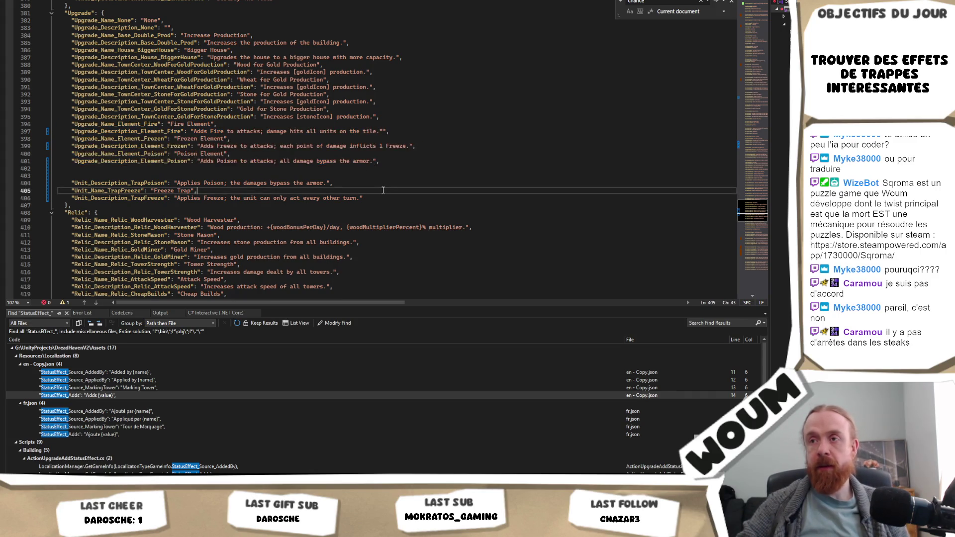
mouse_move(385, 198)
left_mouse_down()
mouse_move(378, 171)
mouse_move(422, 161)
left_mouse_up()
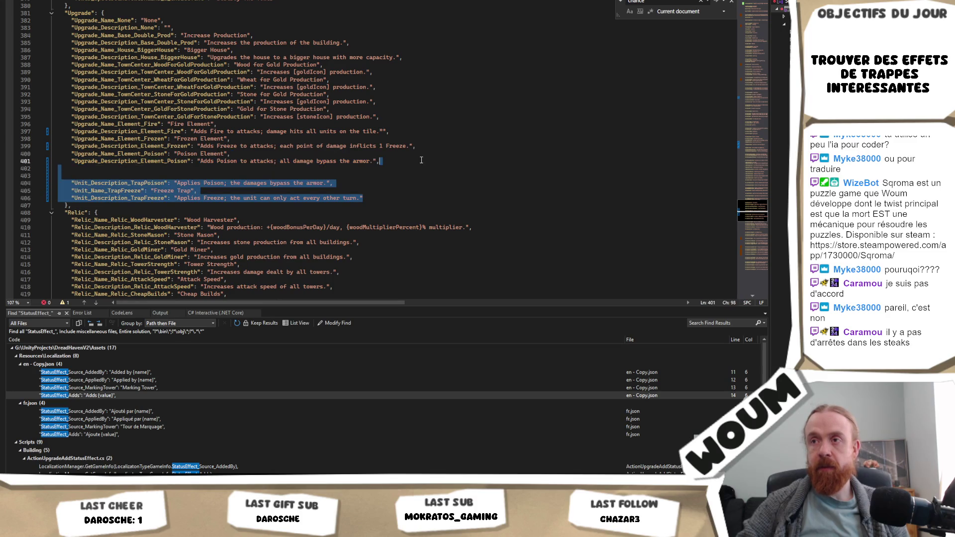
key("Delete")
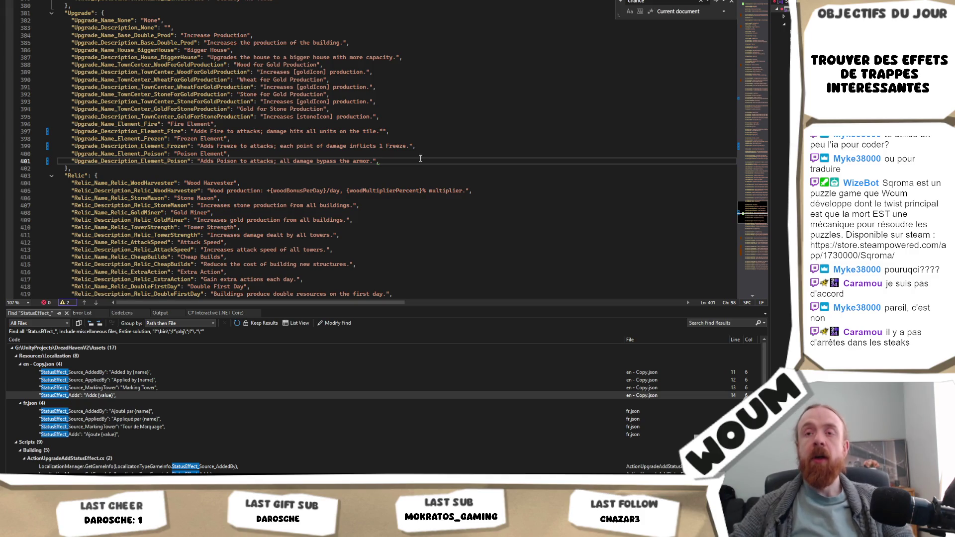
left_click(426, 120, "shift")
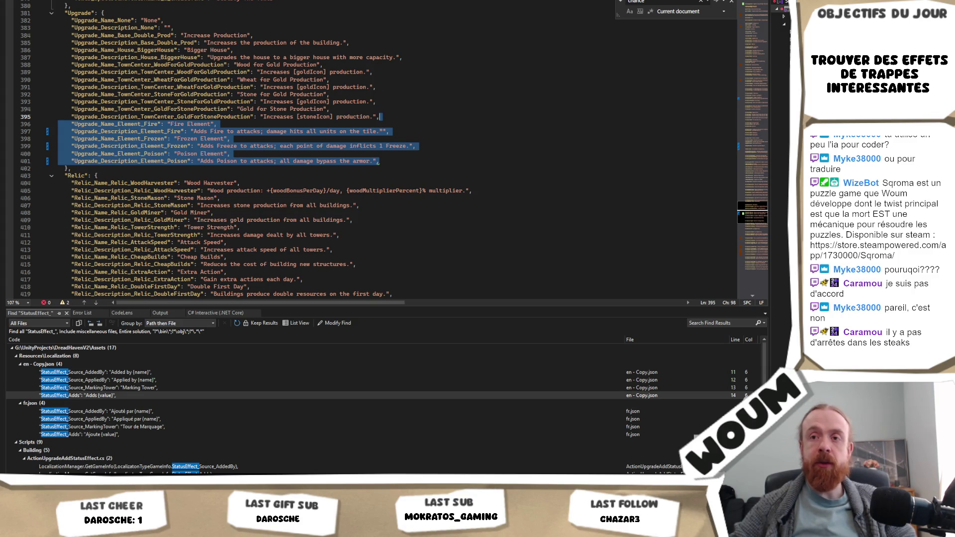
key("ctrl+z")
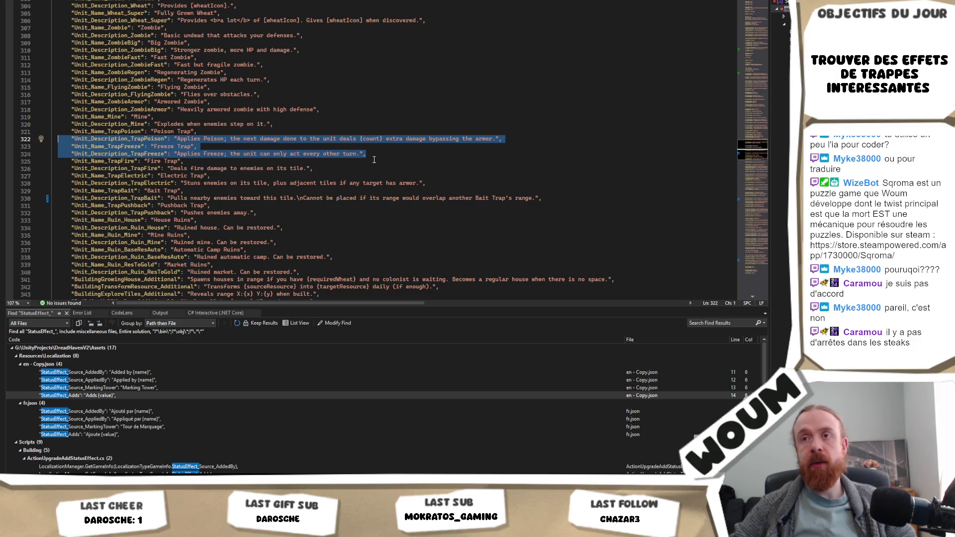
left_click(399, 149)
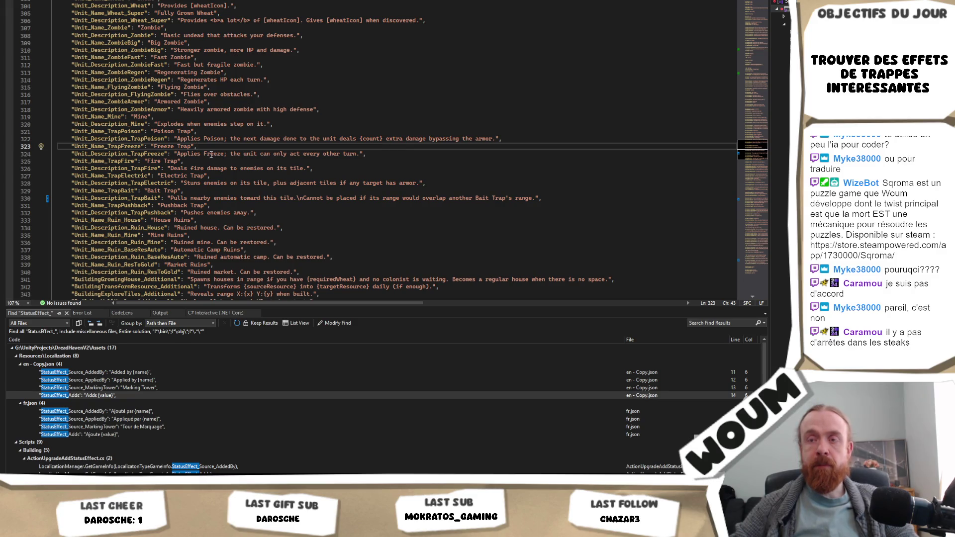
key("ctrl+f")
type("act")
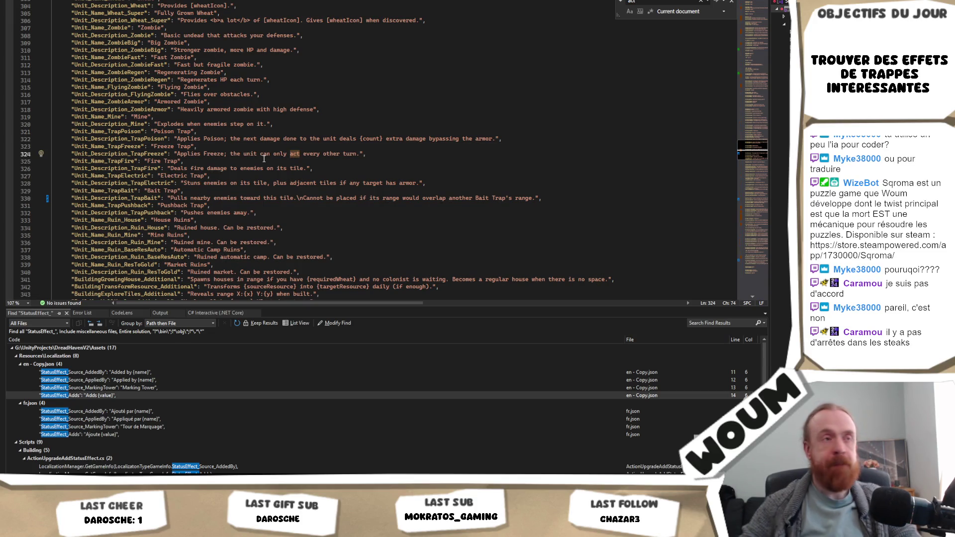
key("alt+Tab")
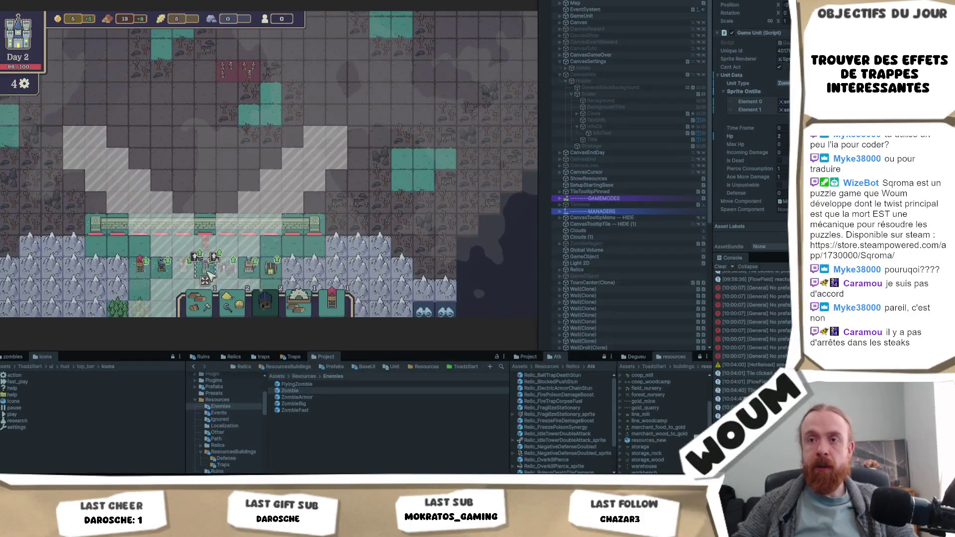
mouse_move(241, 263)
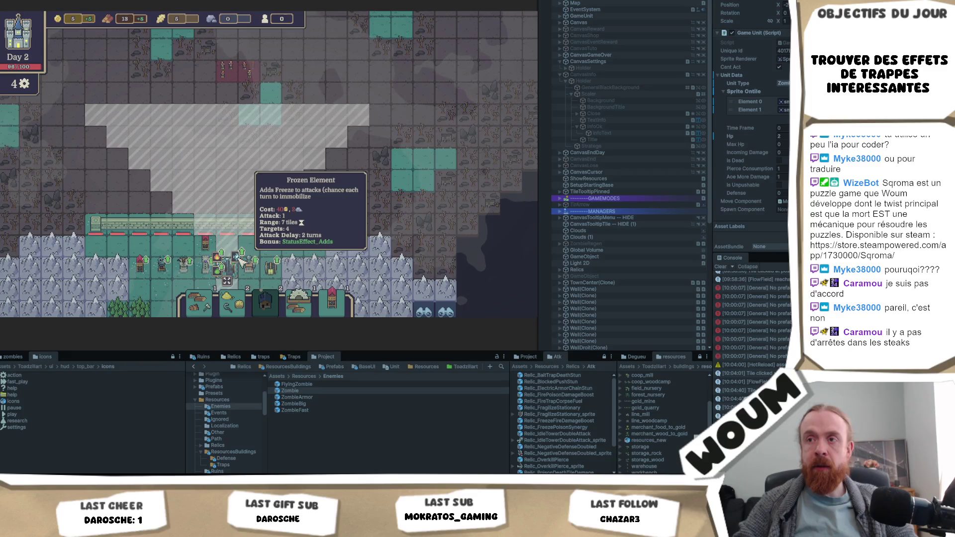
key("alt+Tab")
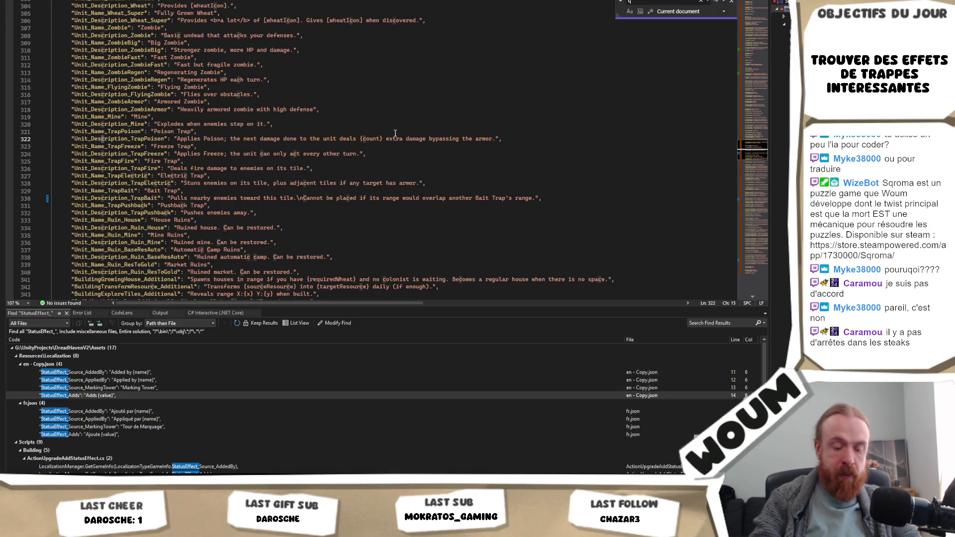
type("chance ep")
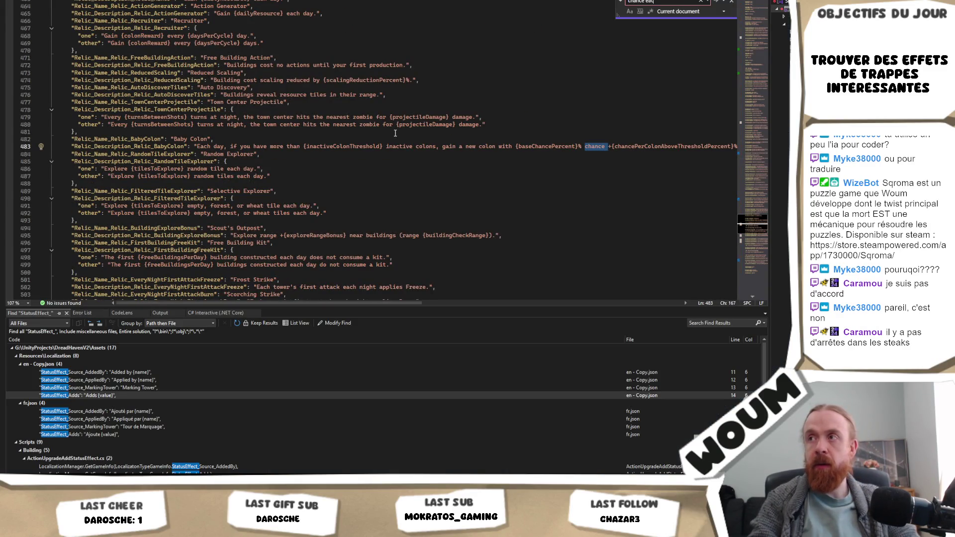
Compare with the Frozen Element tooltip in Unity, then search the file for 'upgrade_'.
key("alt+Tab")
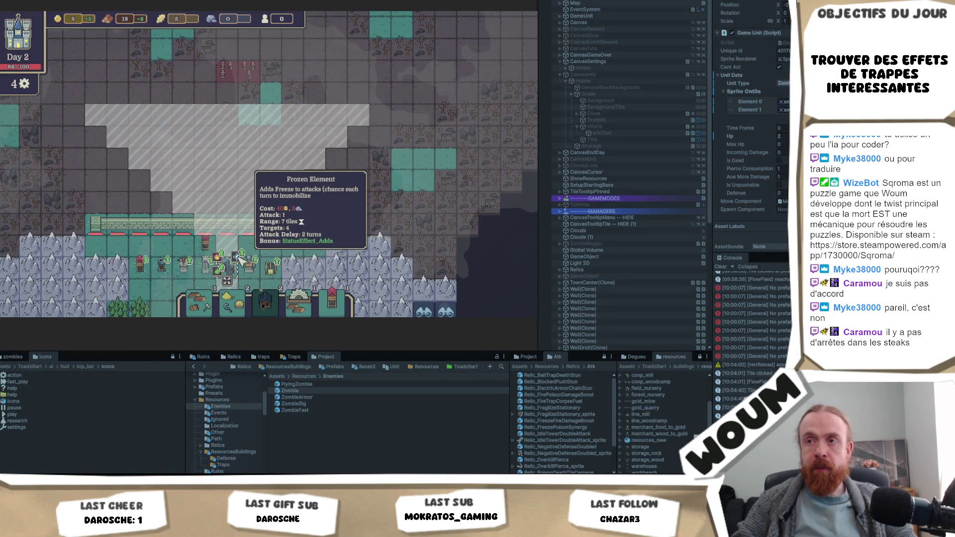
key("alt+Tab")
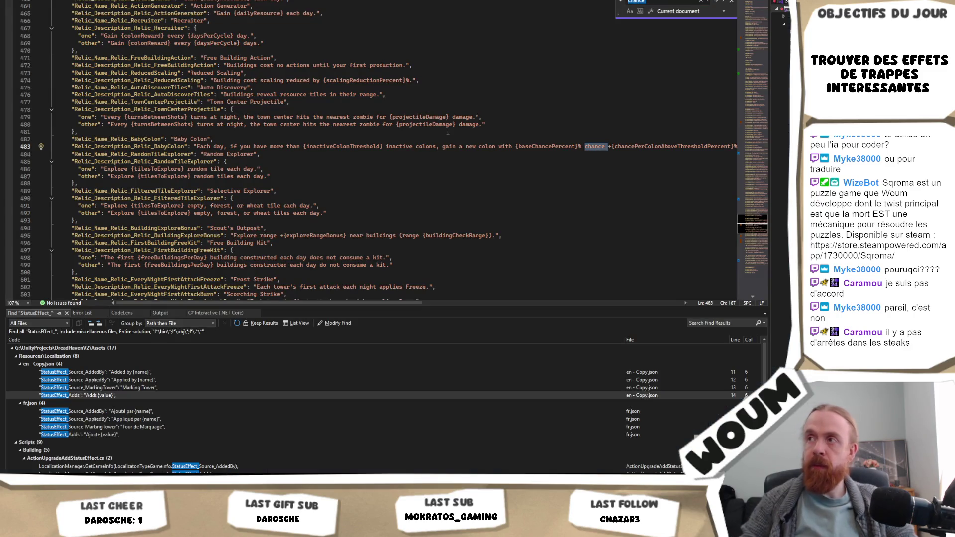
type("immobi")
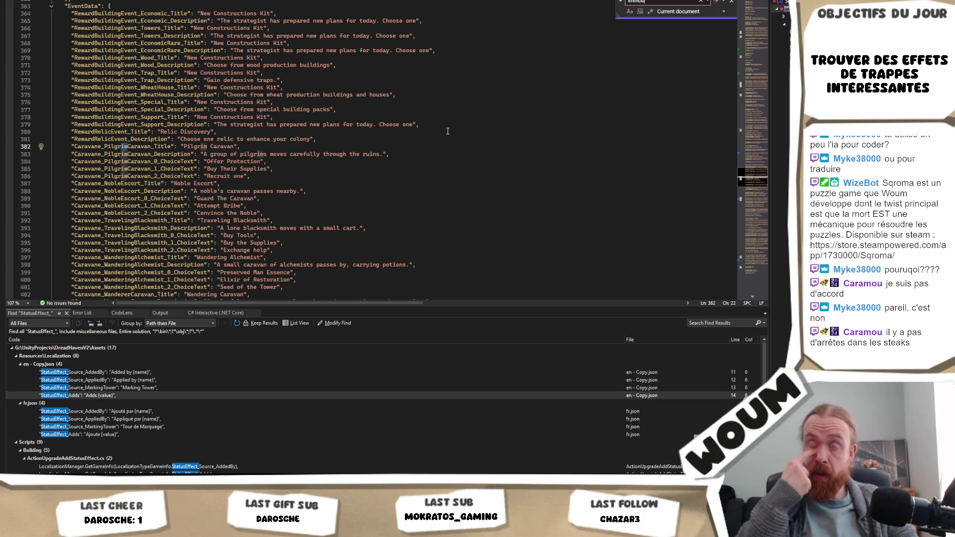
scroll(448, 131, "up", 17)
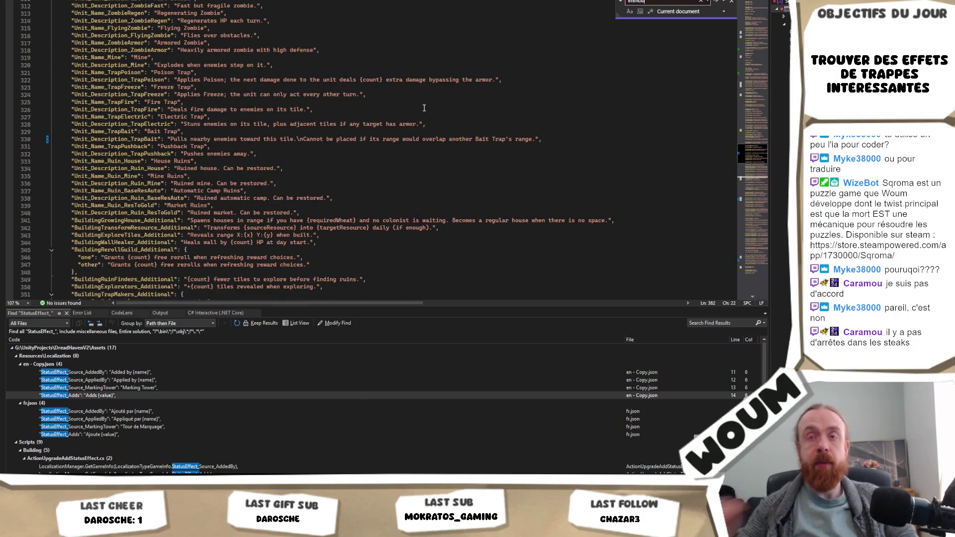
key("ctrl+f")
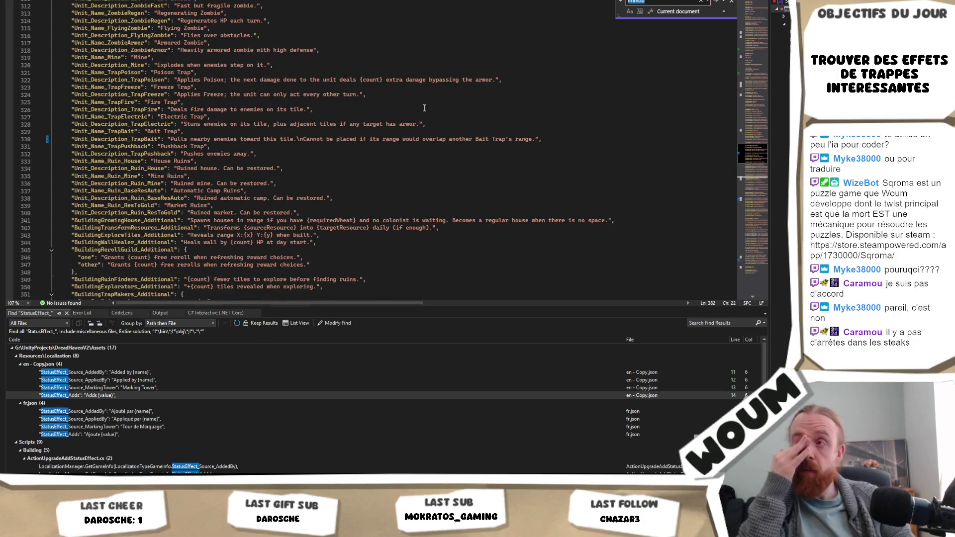
type("upgrade_")
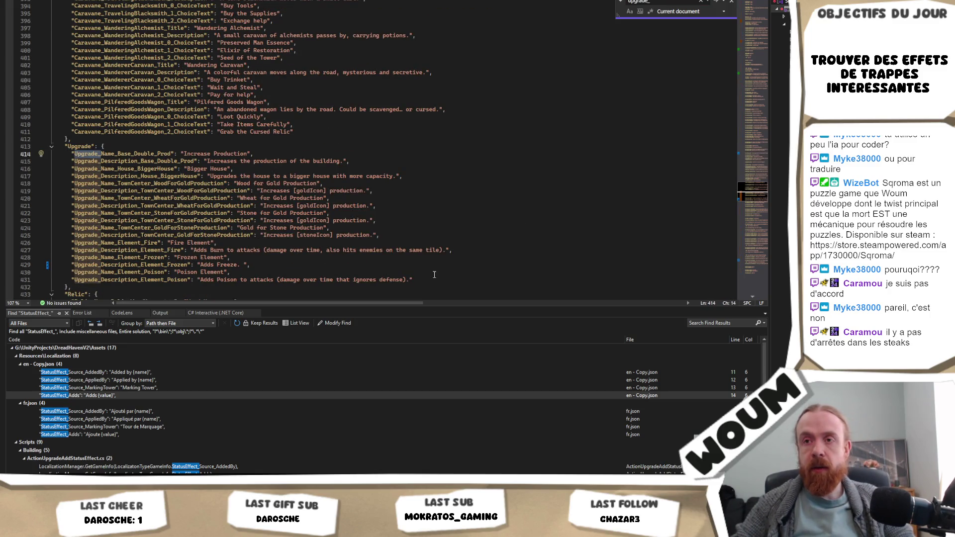
Paste the revised element descriptions over the old entries and remove the blank line after TownCenter.
mouse_move(429, 281)
left_mouse_down()
mouse_move(101, 279)
mouse_move(99, 257)
mouse_move(59, 242)
left_mouse_up()
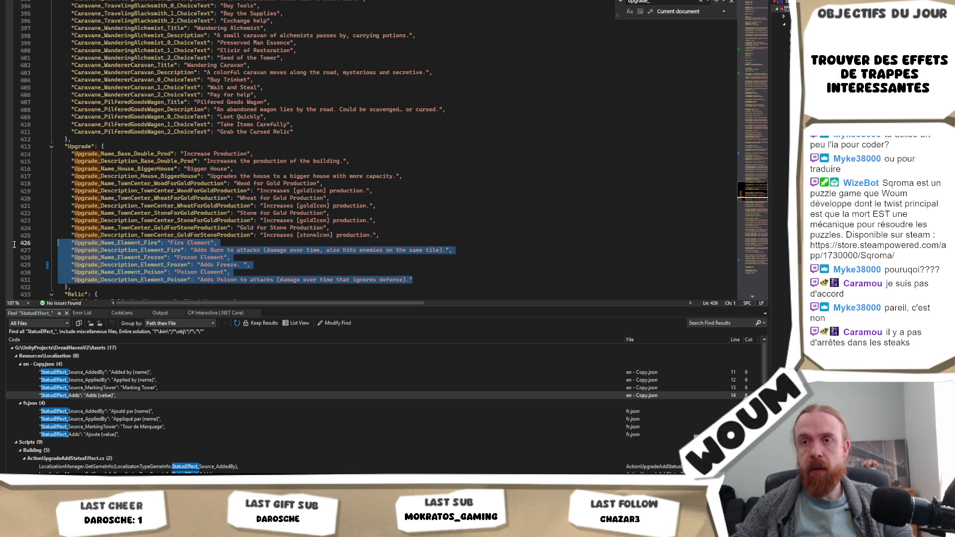
scroll(511, 235, "down", 1)
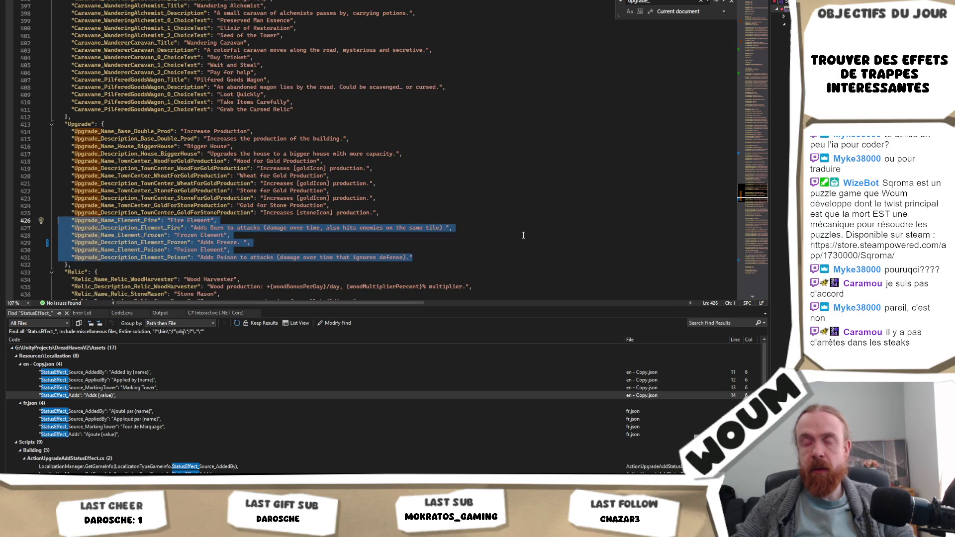
key("ctrl+v")
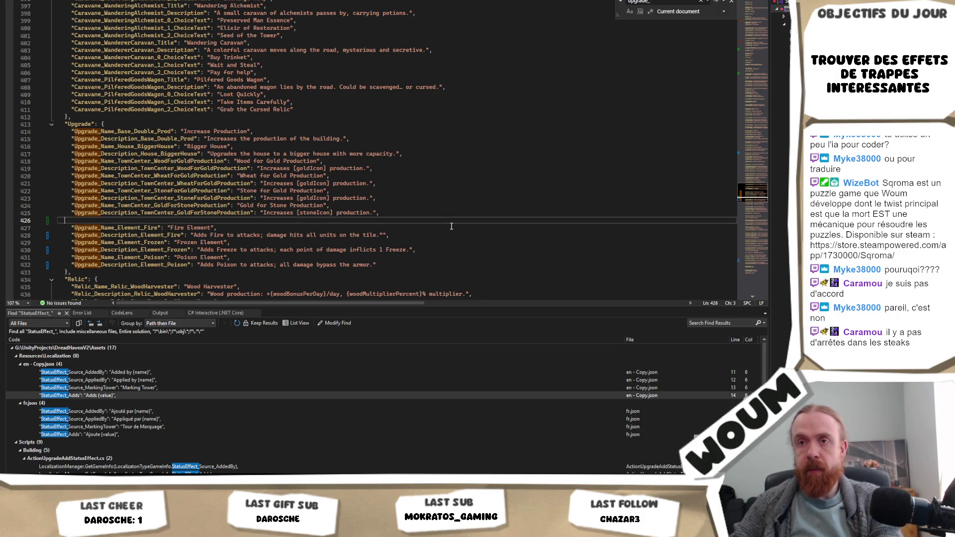
key("BackSpace")
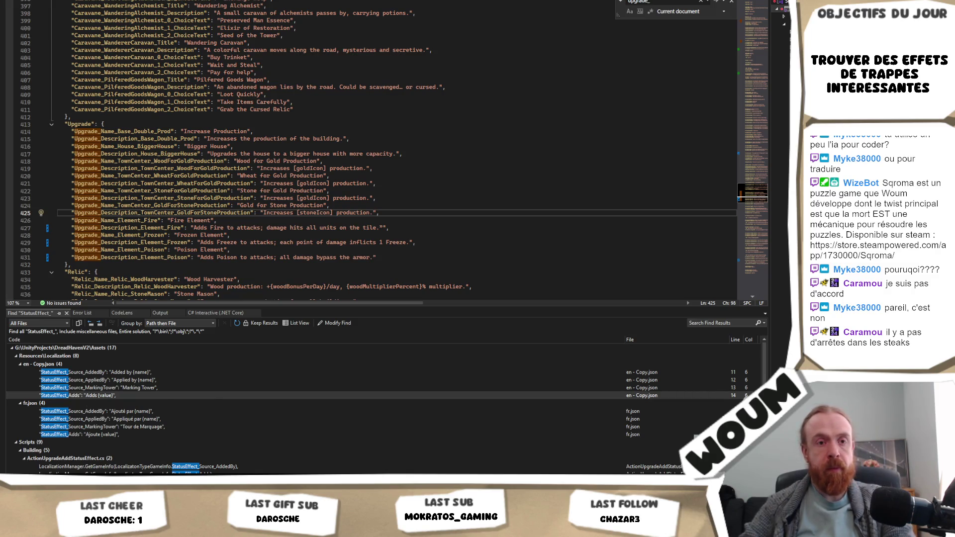
Delete the duplicate closing quote after 'tile.' in the Fire description and review the element entries.
left_click(351, 236)
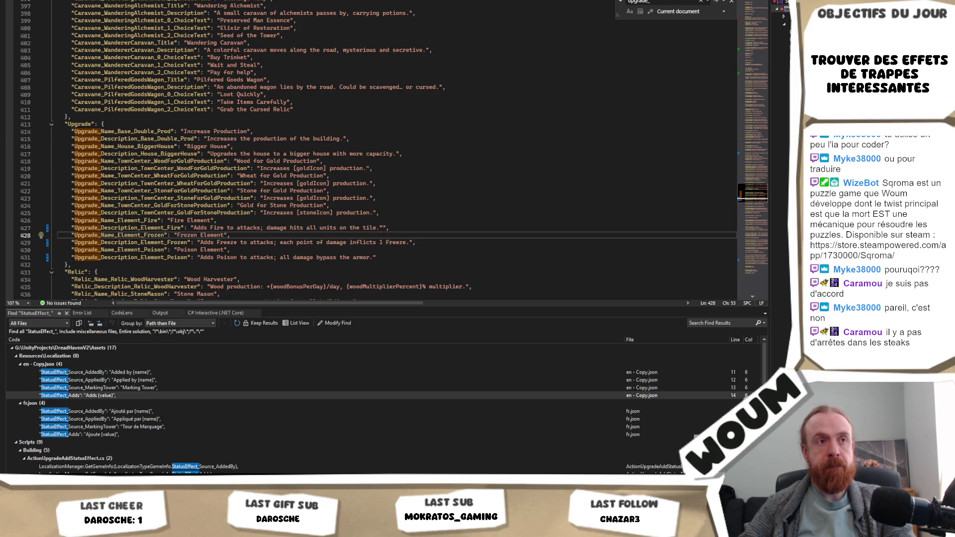
key("Down")
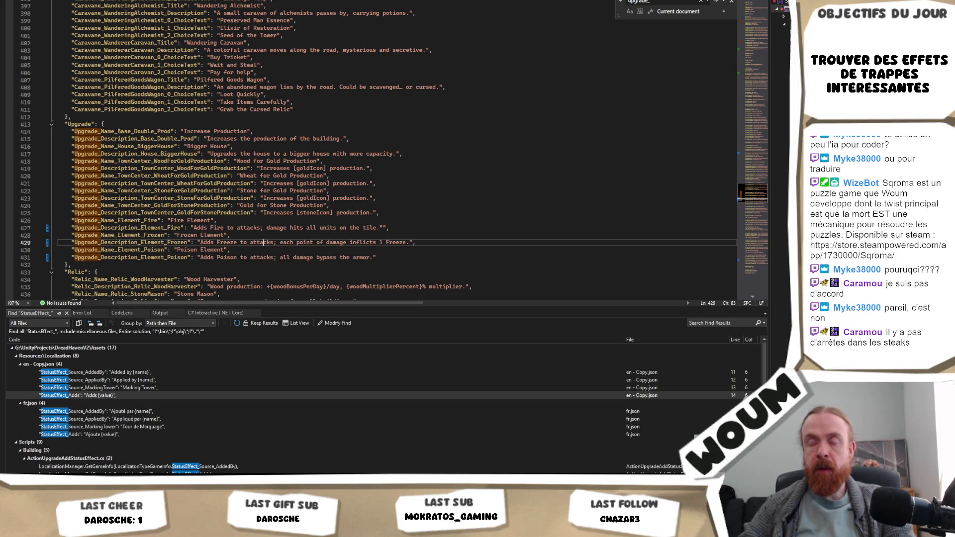
key("Up")
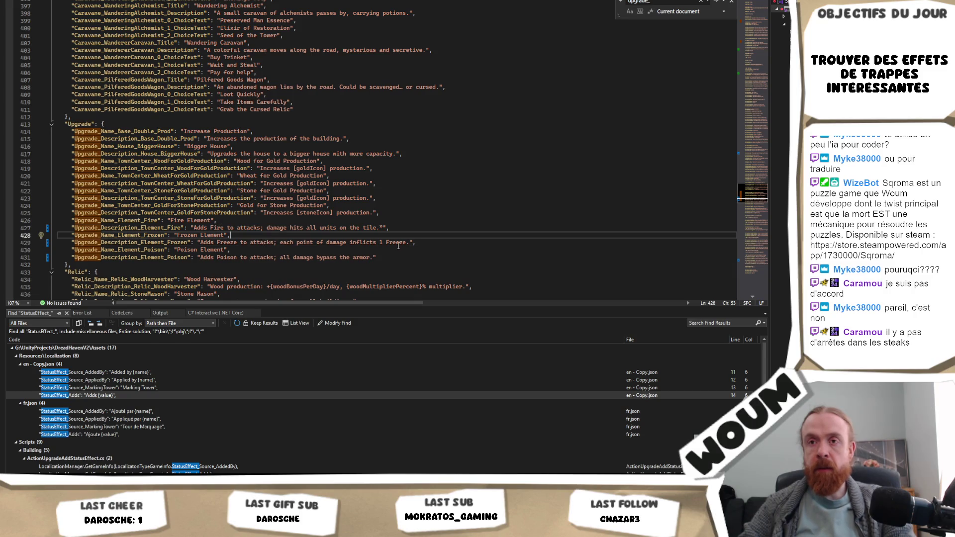
left_click(395, 257)
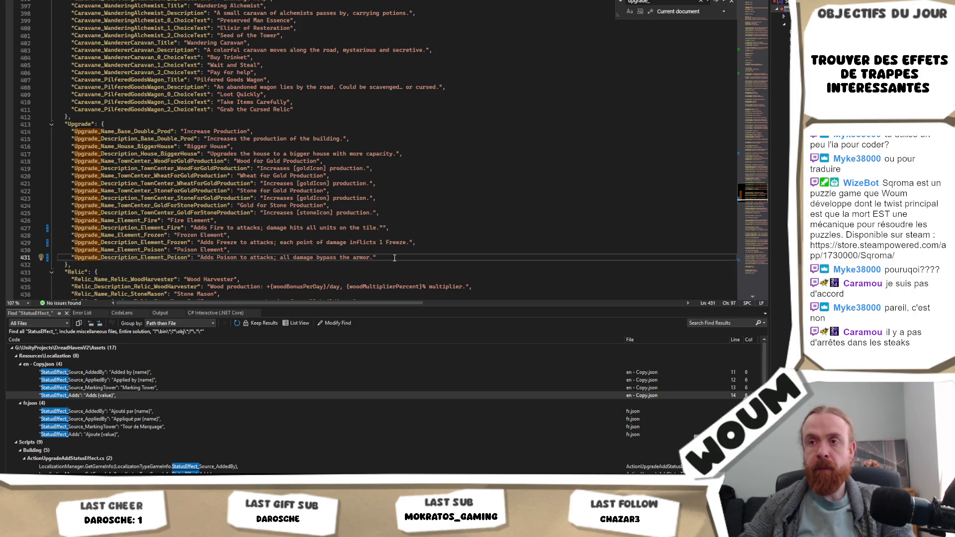
left_click(416, 227)
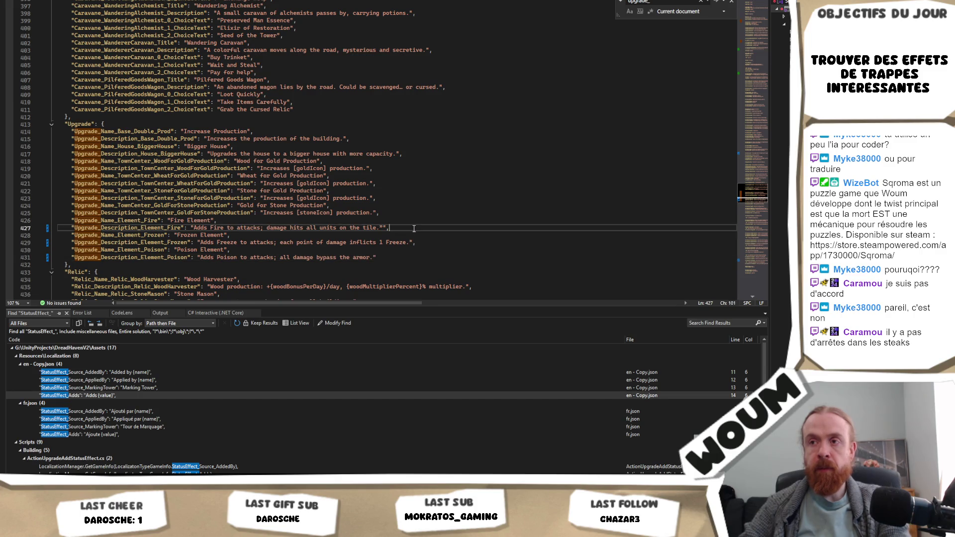
key("Left")
key("Left")
key("BackSpace")
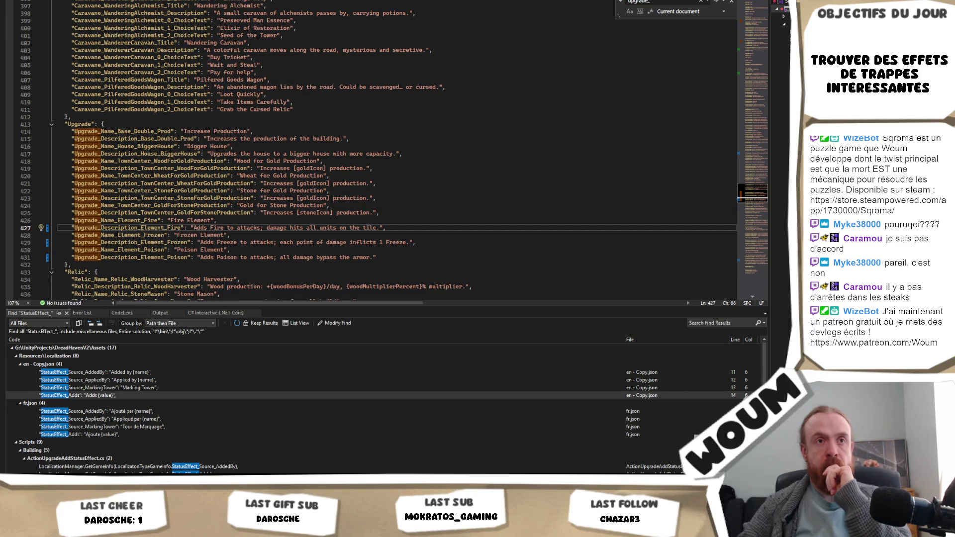
left_click(295, 251)
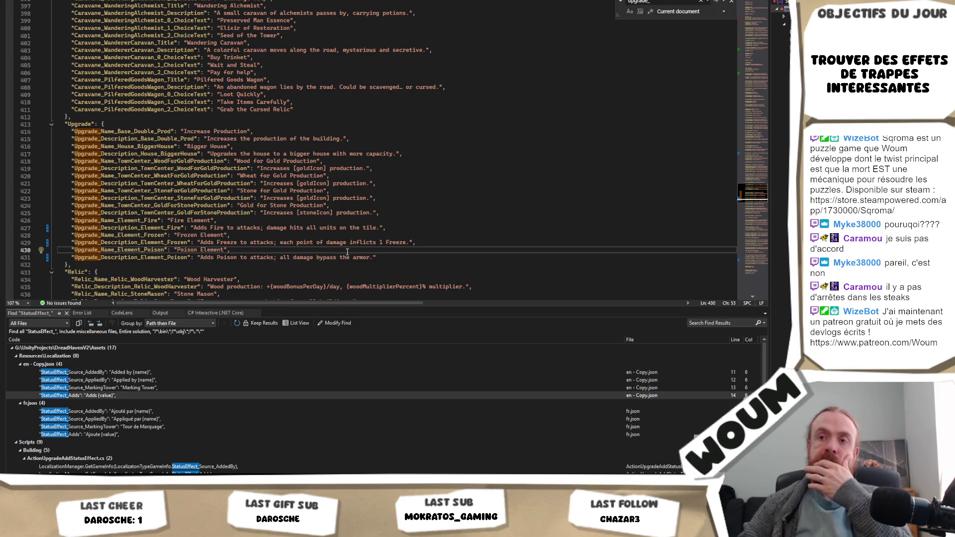
double_click(396, 242)
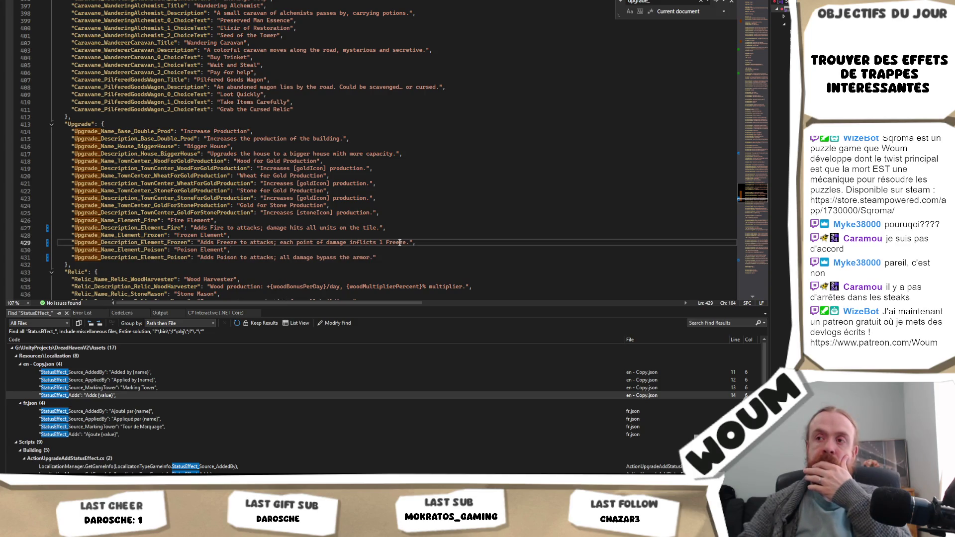
key("Up")
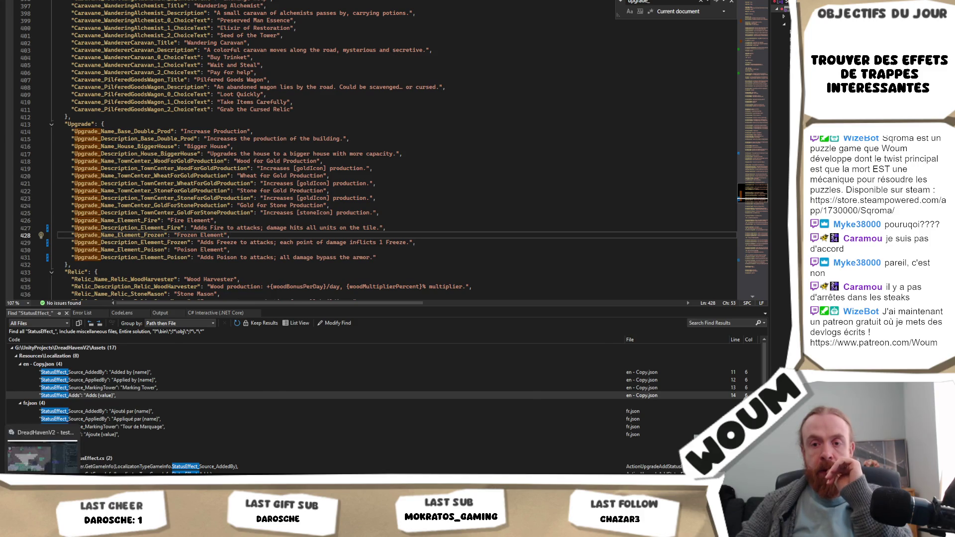
Return to Unity's running game and read the tower tooltips along the base.
key("alt+Tab")
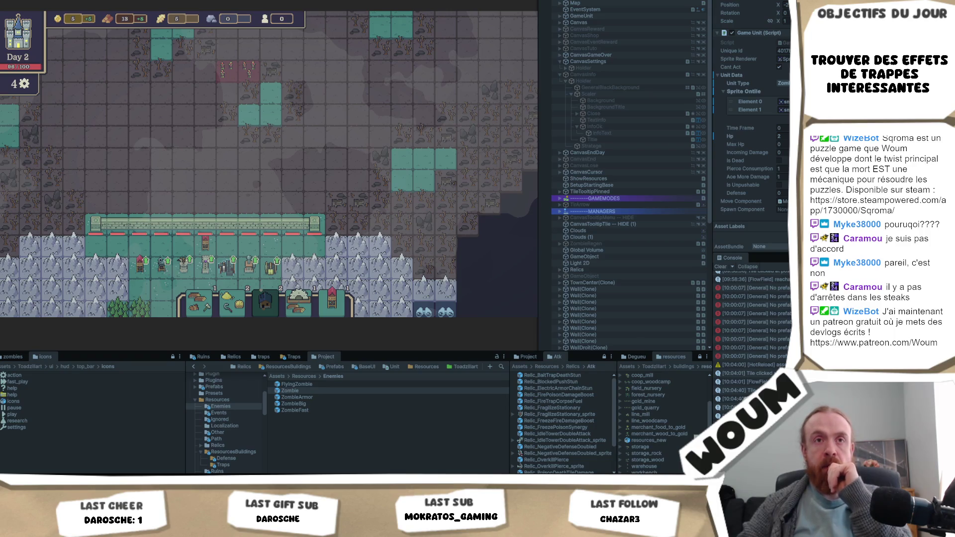
mouse_move(60, 473)
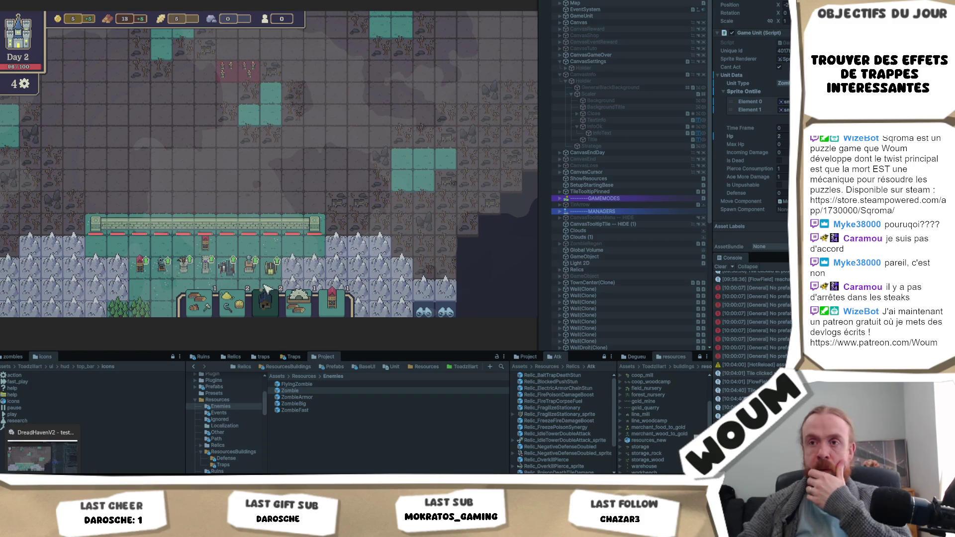
mouse_move(250, 271)
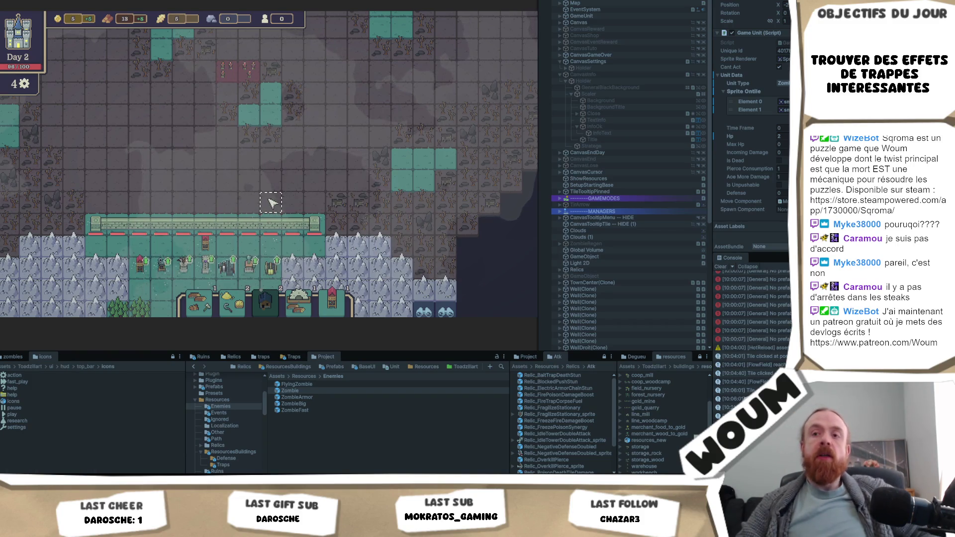
mouse_move(209, 223)
scroll(209, 225, "down", 2)
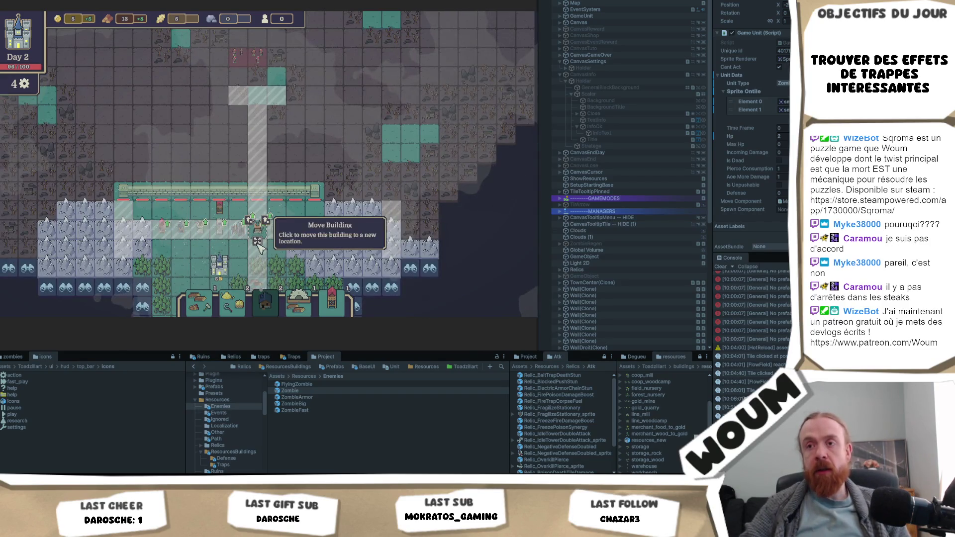
Shift the green tower and the green-arrow tower one tile left each.
mouse_move(316, 213)
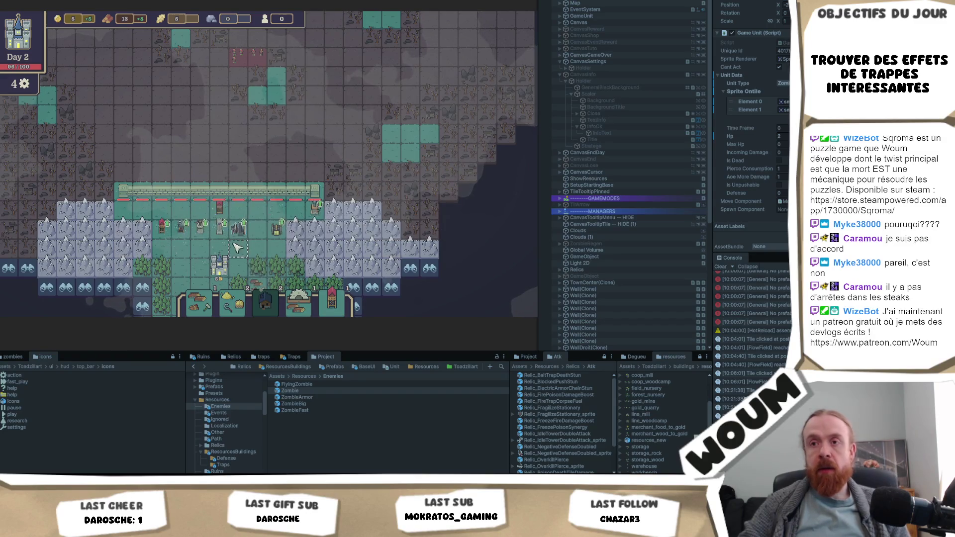
left_click_drag(316, 213, 296, 219)
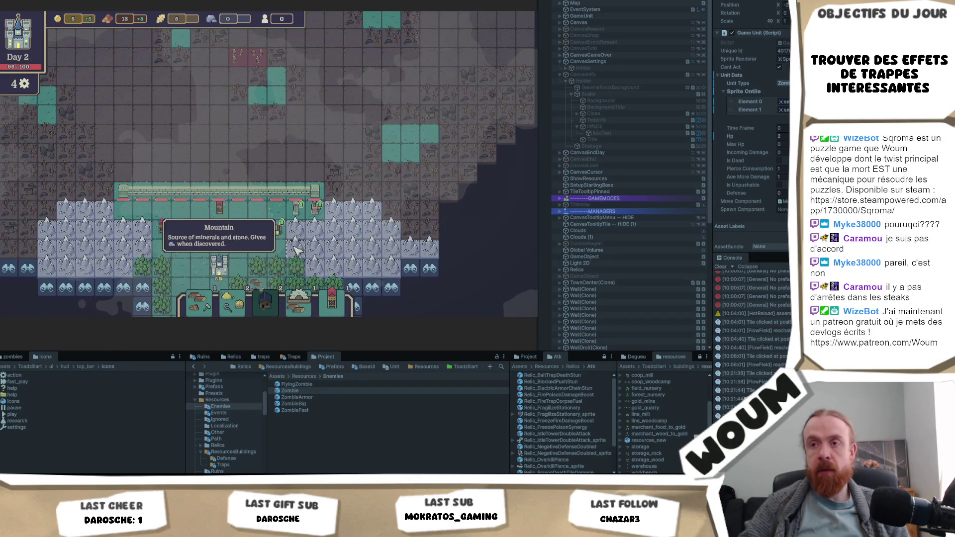
mouse_move(238, 228)
left_mouse_down()
mouse_move(221, 228)
mouse_move(238, 228)
left_mouse_up()
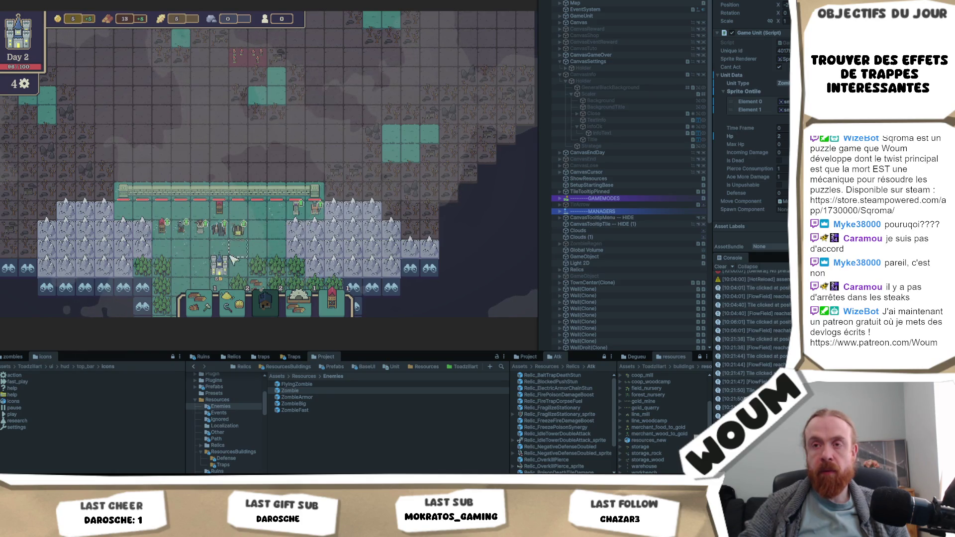
Inspect the Jester Tower's stats and range, then cancel the pending tower placement.
scroll(203, 243, "up", 2)
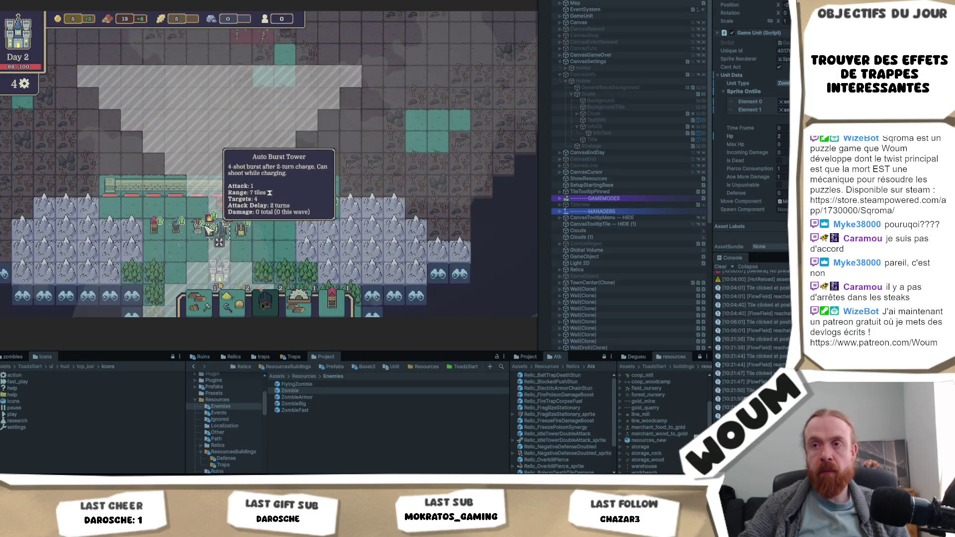
left_click(307, 208)
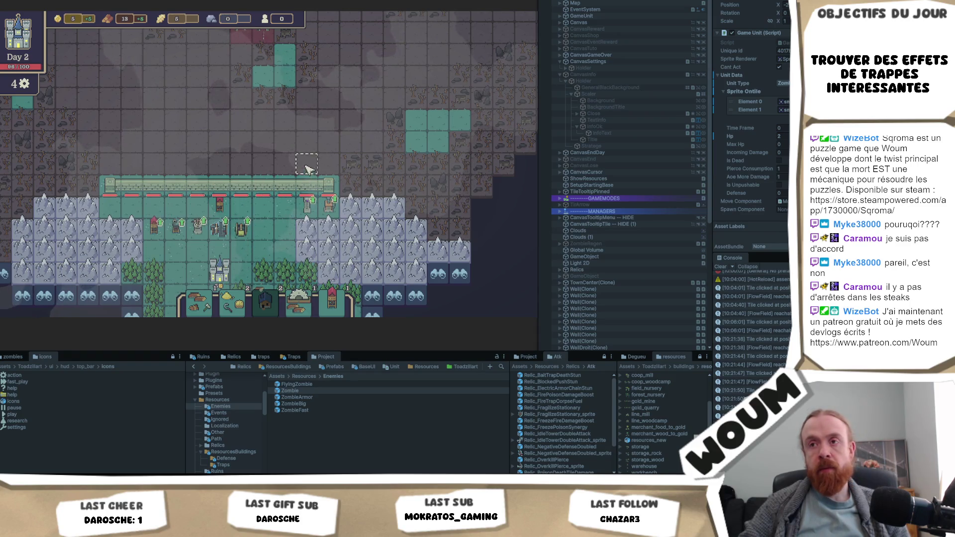
mouse_move(306, 208)
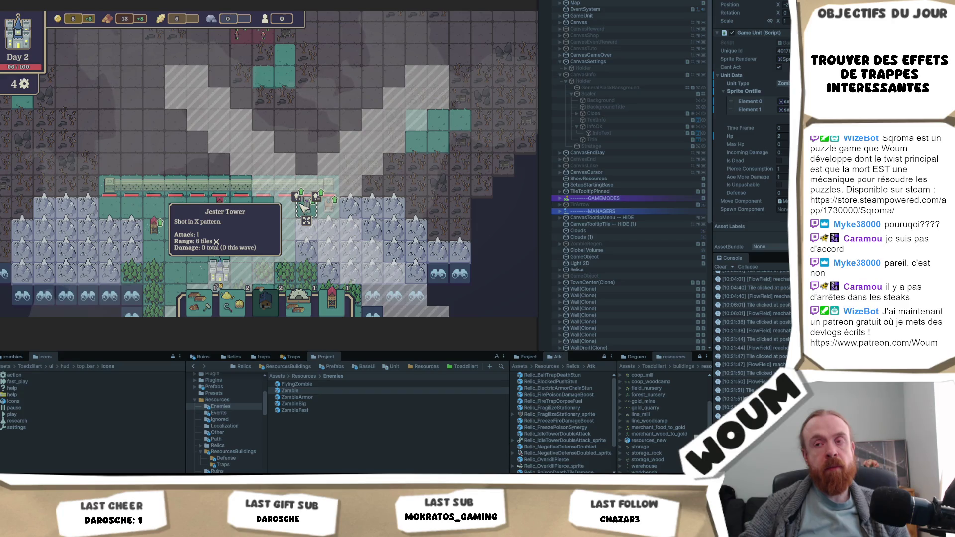
left_click(304, 208)
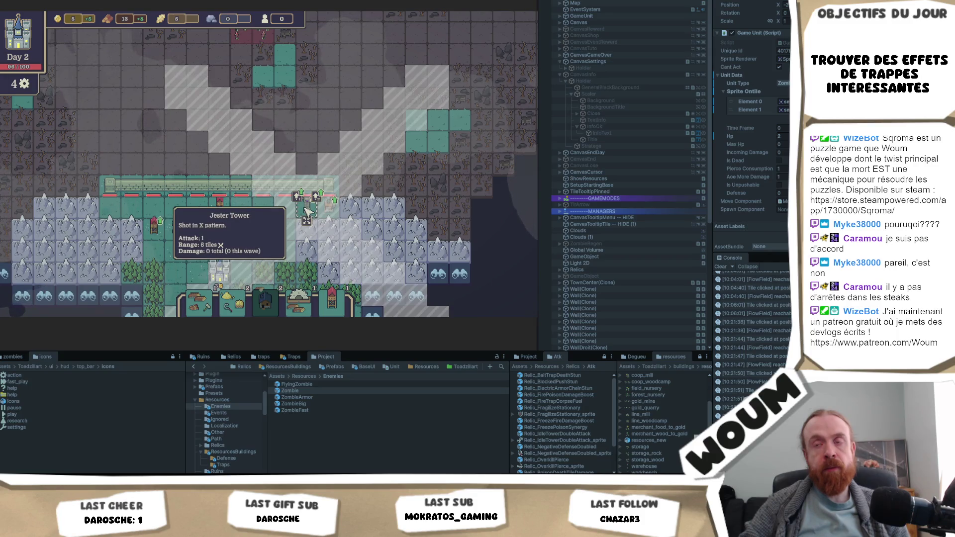
Pick up another tower and relocate it to a new tile.
scroll(307, 212, "down", 1)
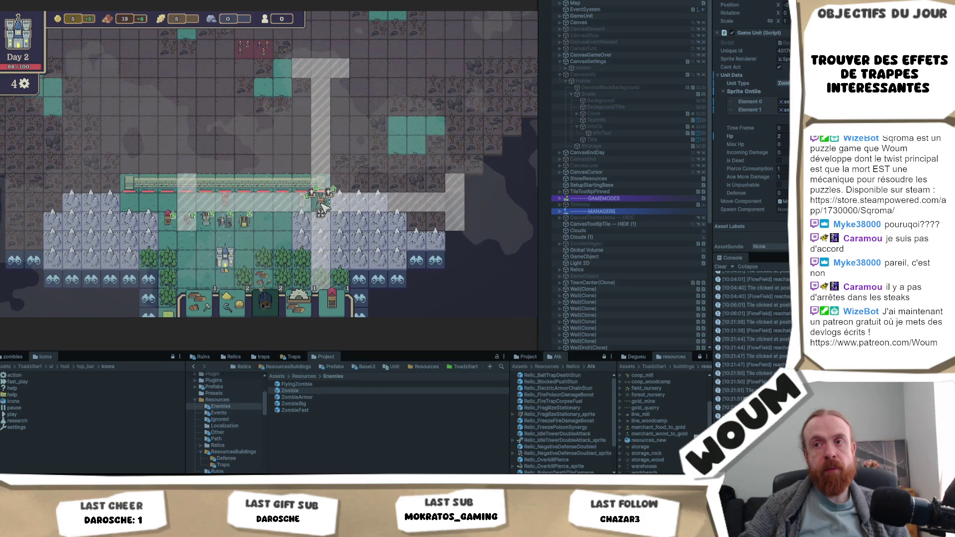
left_click(321, 214)
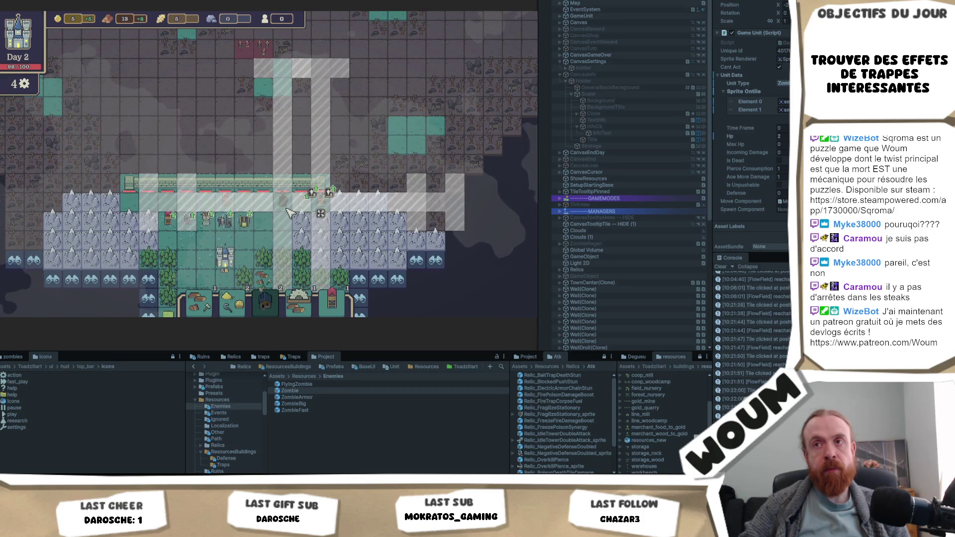
left_click(283, 202)
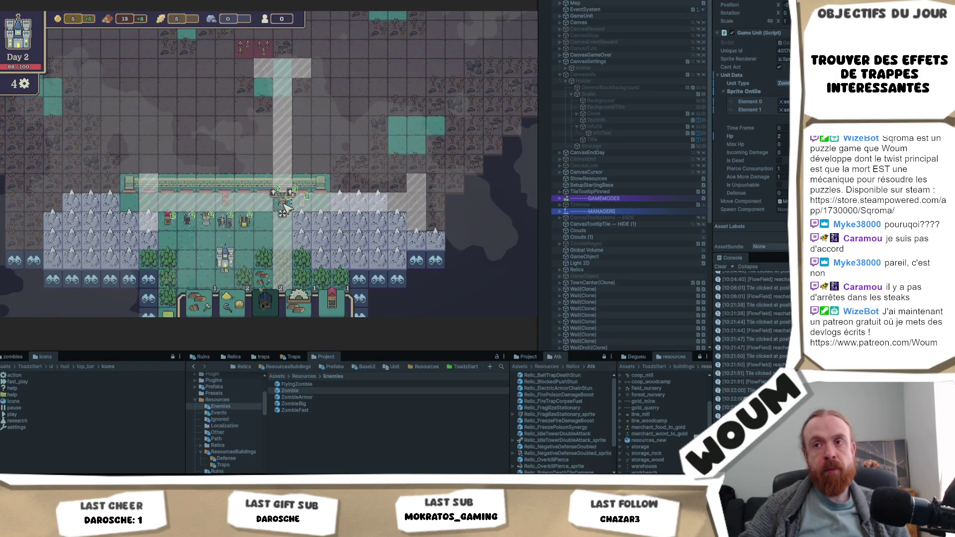
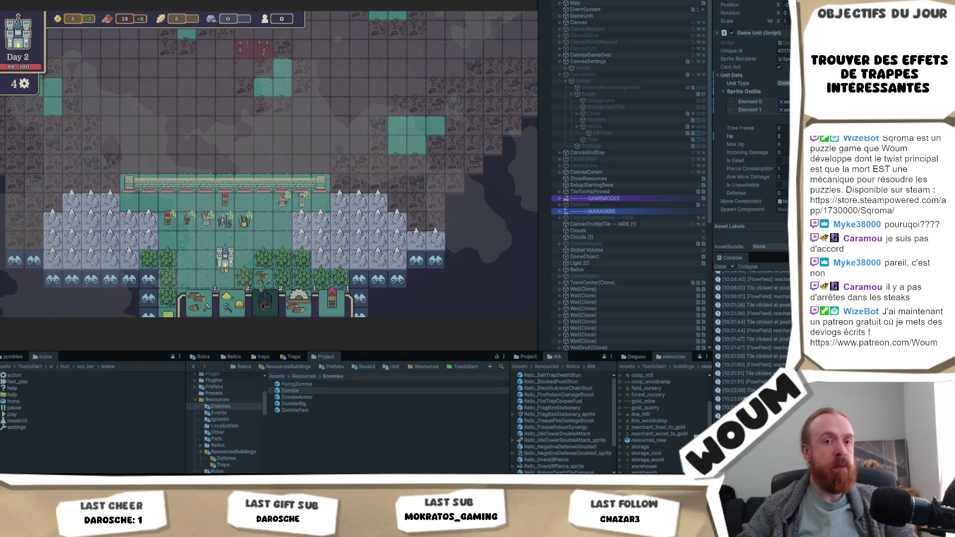
Inspect the Ballista's and Overcharge Tower's ranges in the running game.
left_click(205, 219)
left_click(206, 224)
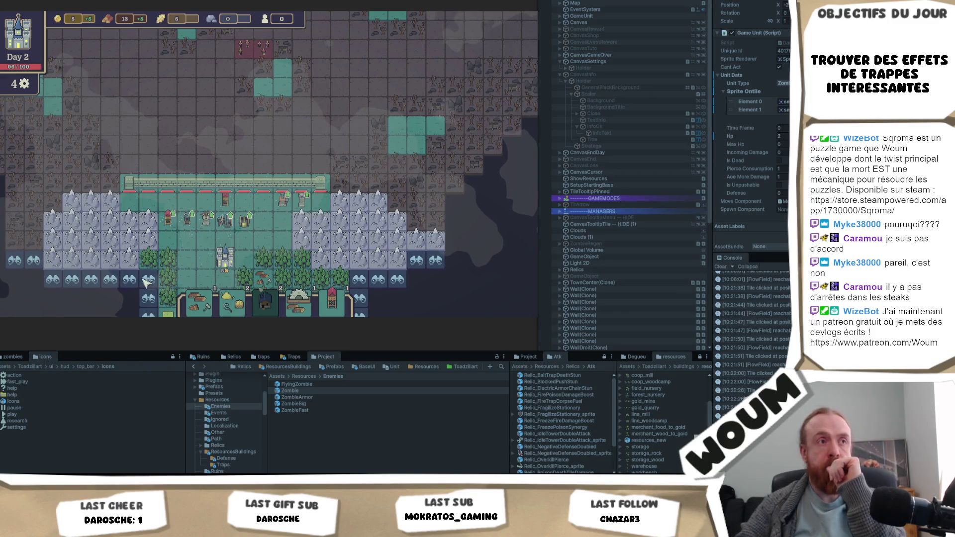
left_click(205, 221)
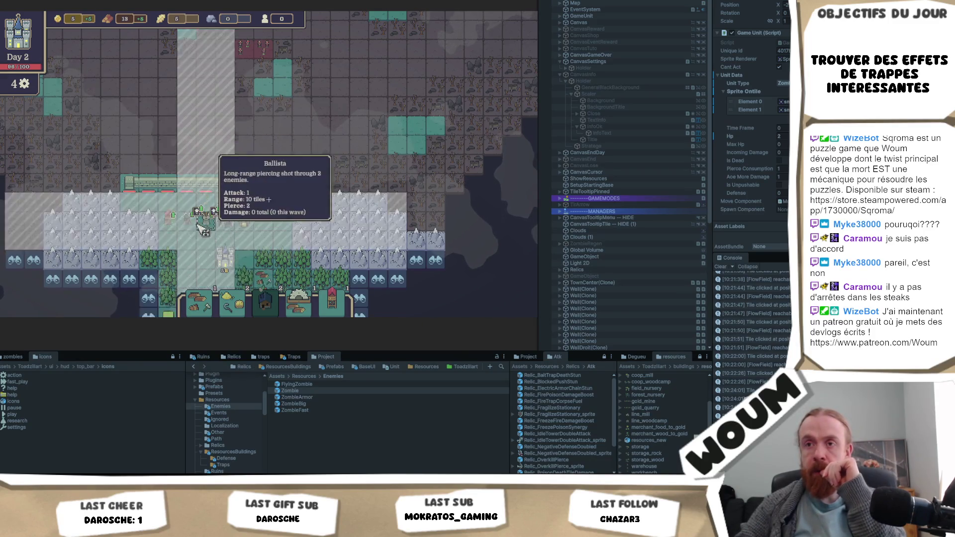
scroll(268, 200, "up", 2)
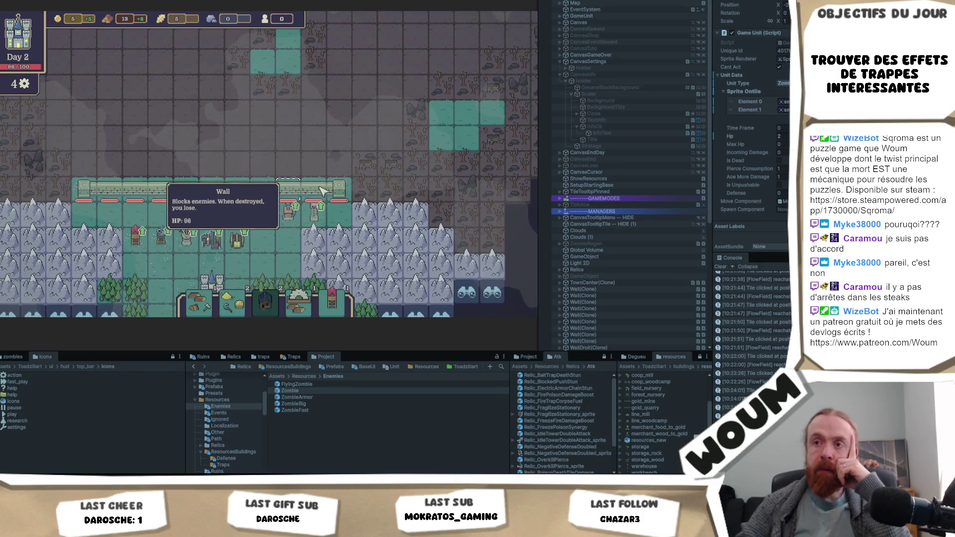
left_click(290, 213)
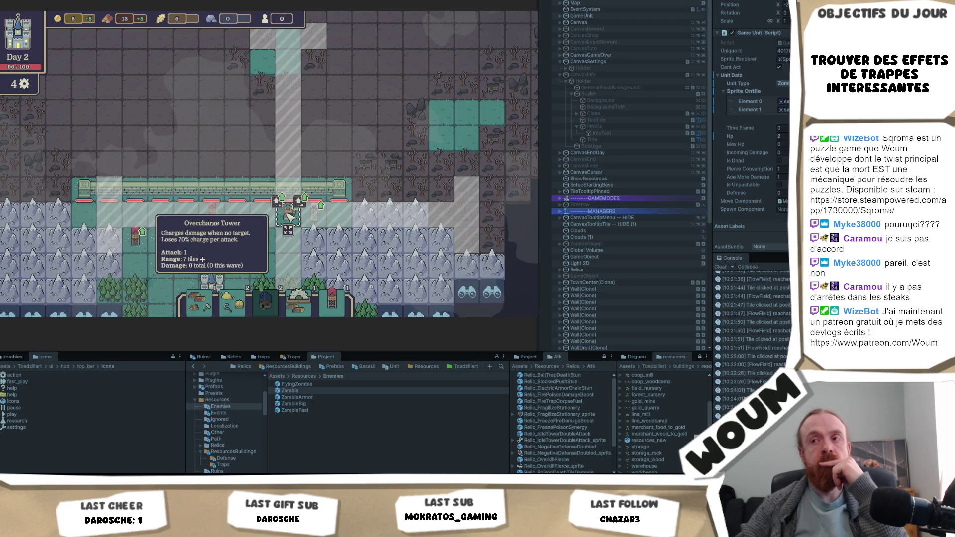
left_click(507, 221)
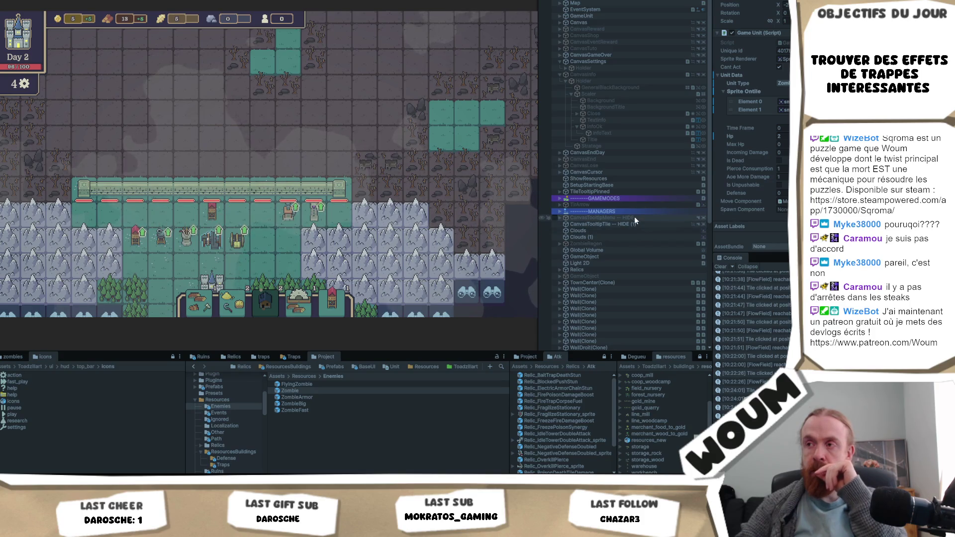
scroll(635, 216, "down", 3)
mouse_move(282, 209)
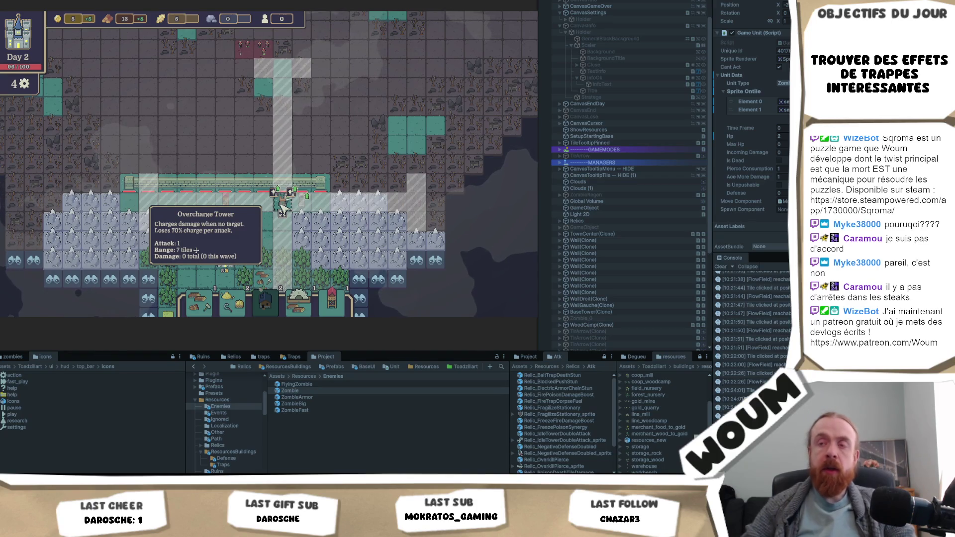
Select OverchargeTower(Clone) in the Hierarchy and bring up its Overcharge Tower Attack settings.
scroll(264, 205, "down", 2)
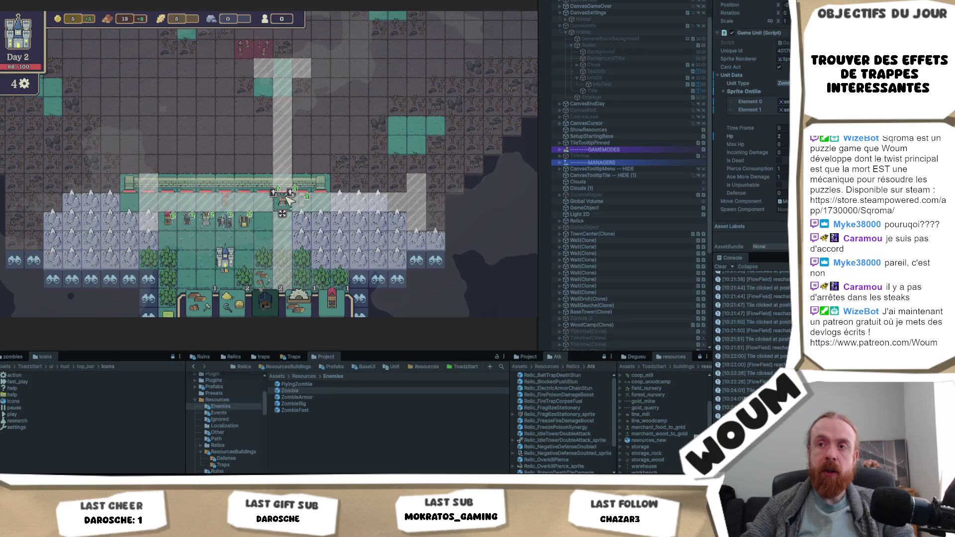
scroll(680, 229, "down", 3)
scroll(668, 255, "down", 5)
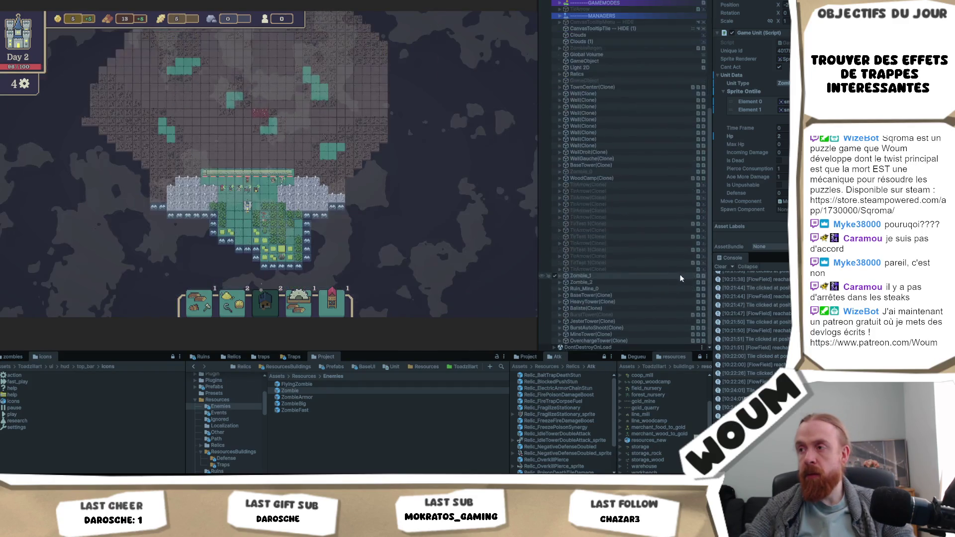
left_click(560, 340)
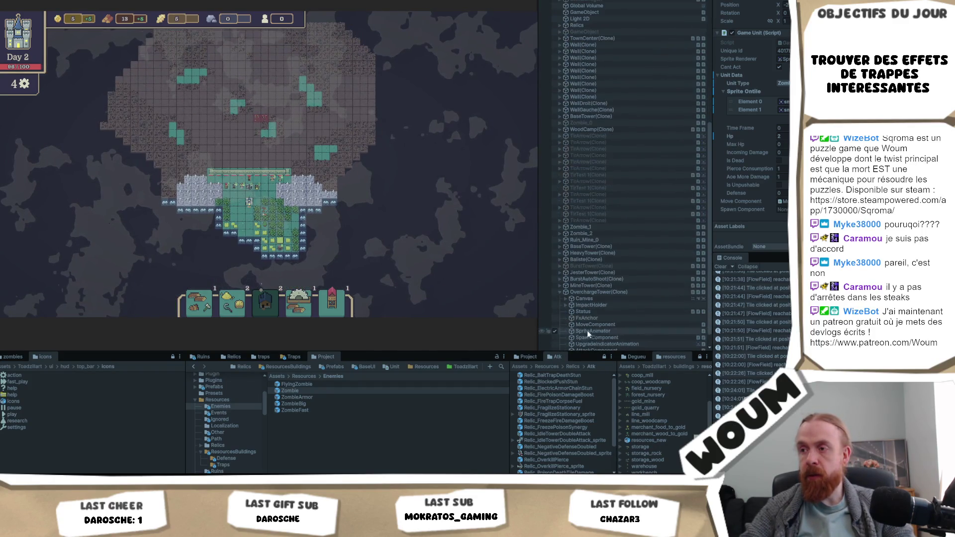
left_click(599, 291)
scroll(751, 149, "down", 10)
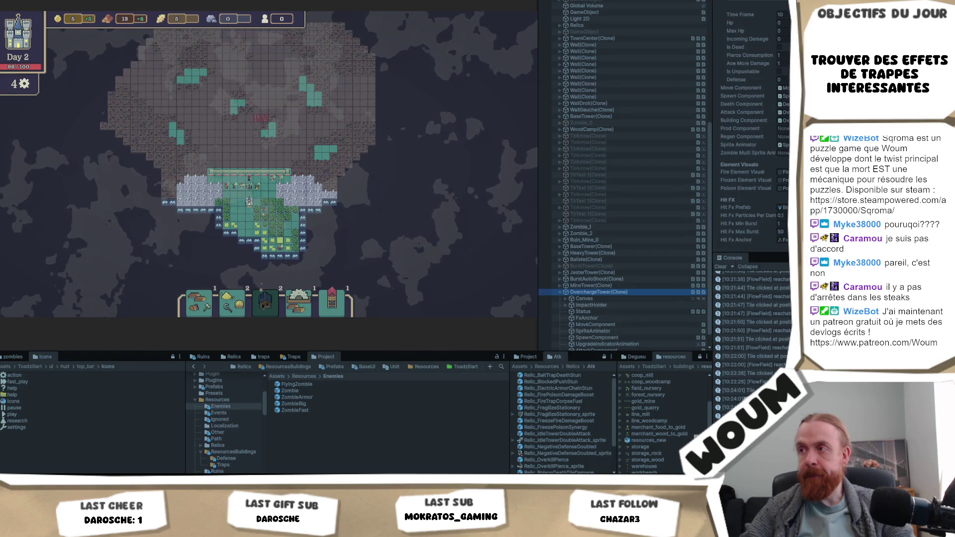
scroll(752, 149, "down", 4)
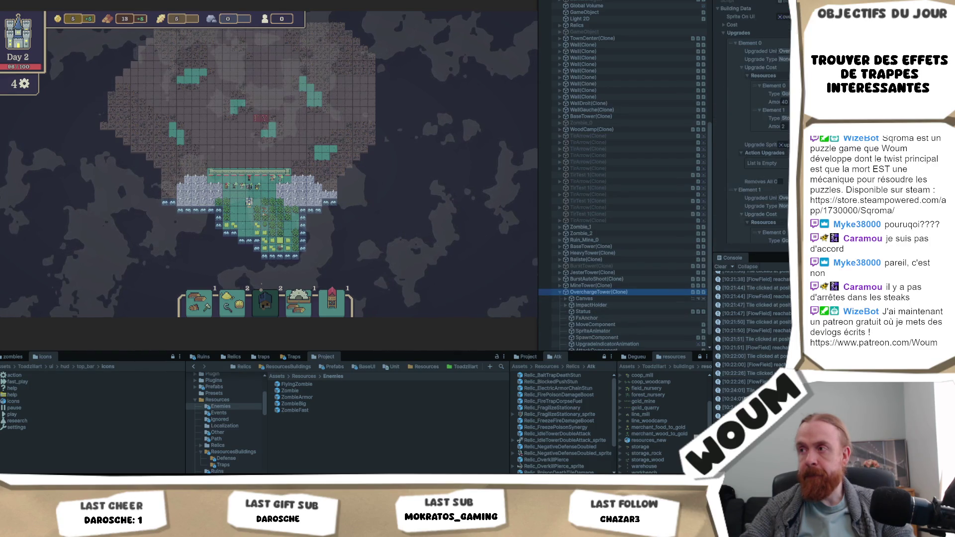
scroll(637, 320, "down", 1)
scroll(751, 150, "down", 6)
scroll(752, 149, "down", 3)
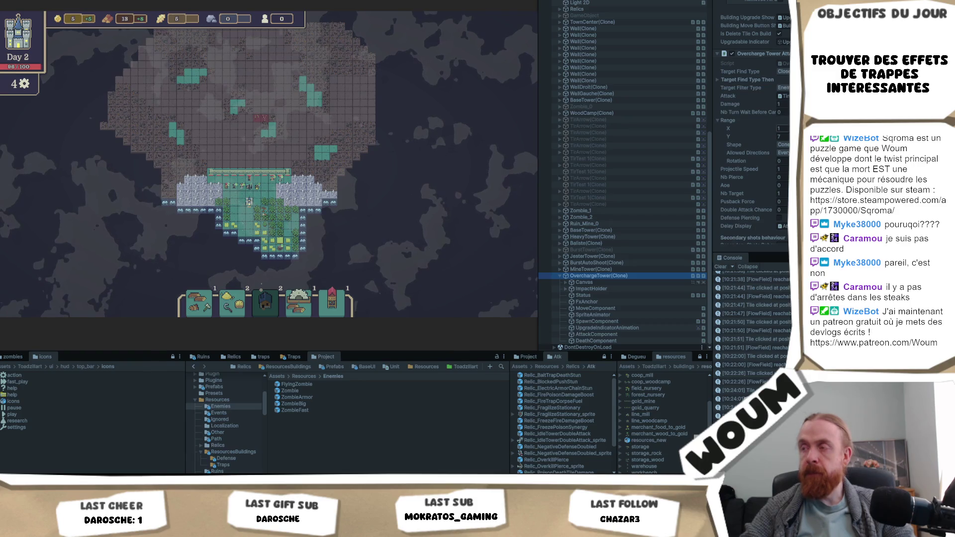
Change the Overcharge Tower's Range Shape from Cone to Diamond and edit Range Y.
left_click(783, 153)
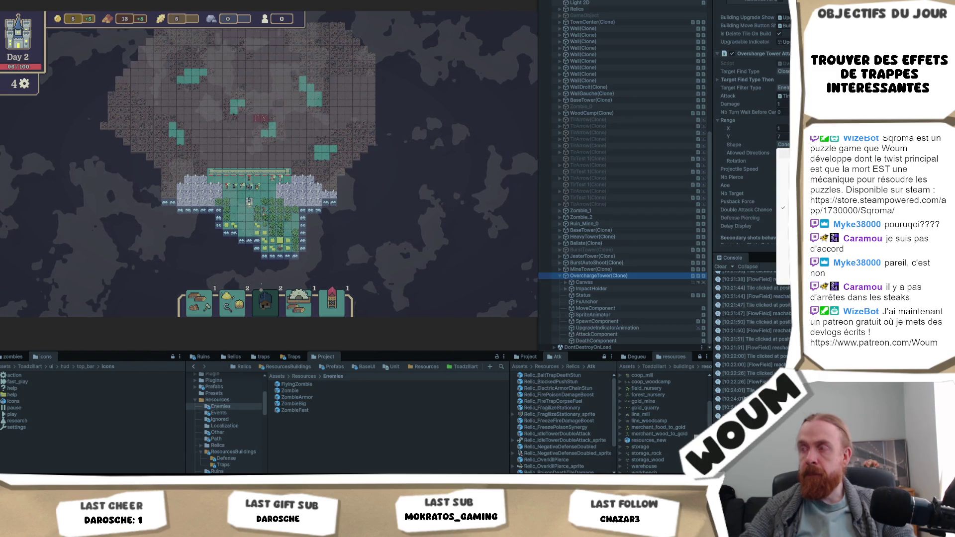
left_click(784, 159)
left_click(783, 136)
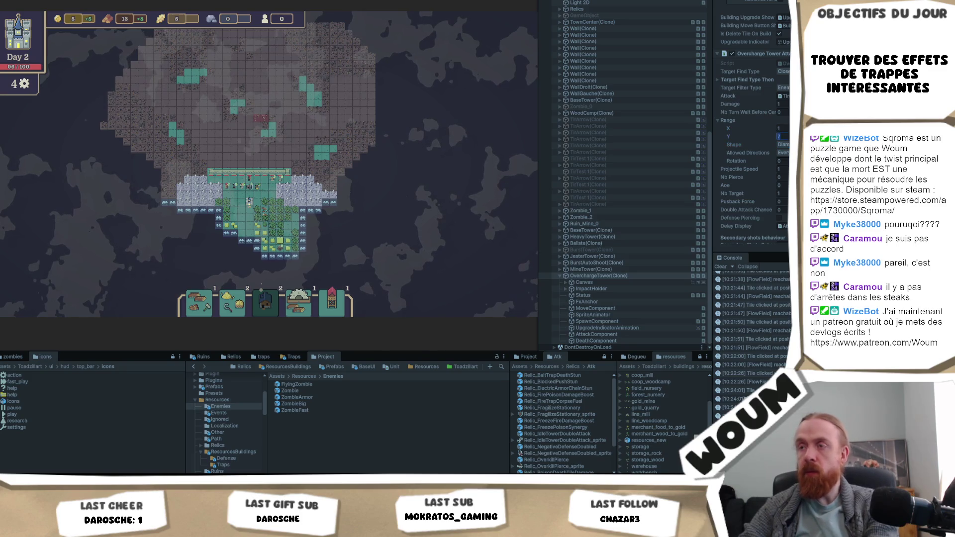
scroll(274, 159, "down", 3)
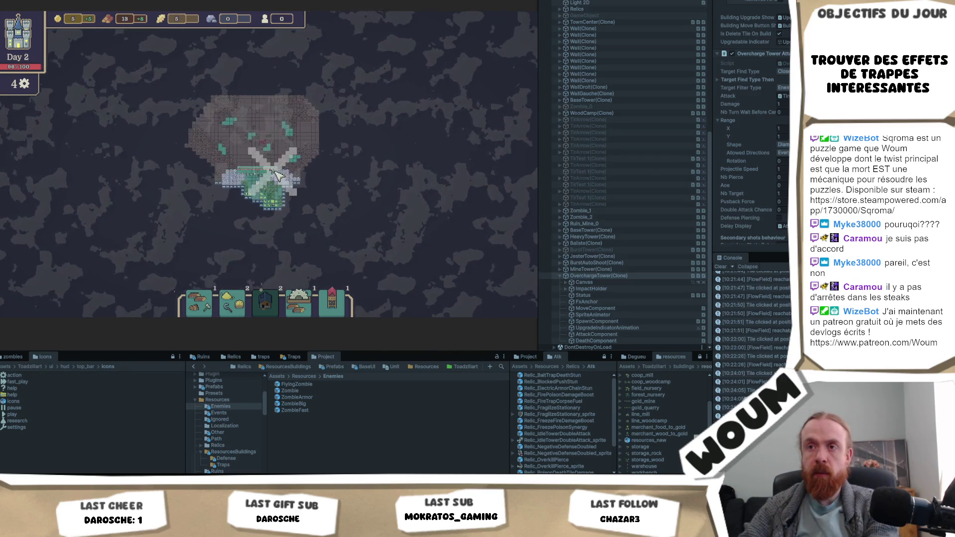
scroll(277, 174, "up", 5)
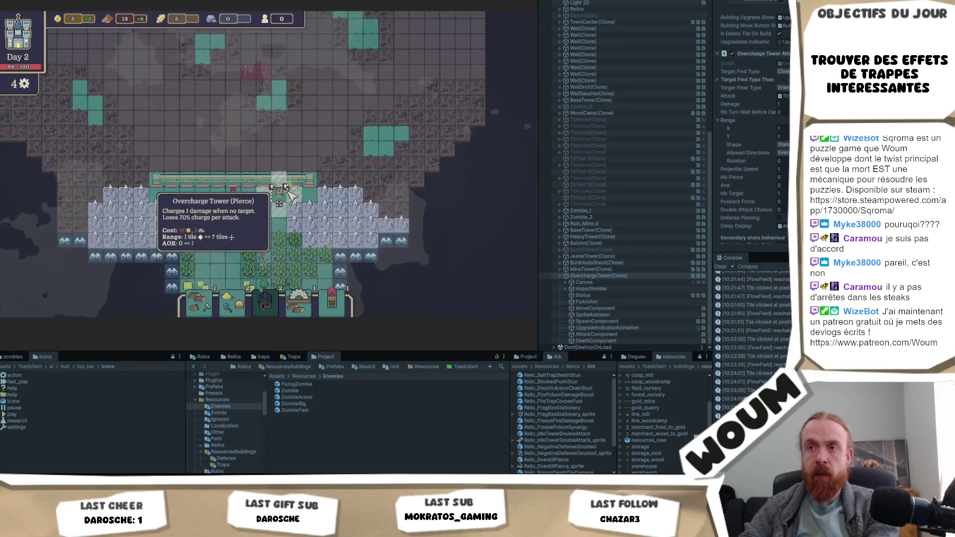
scroll(290, 196, "up", 3)
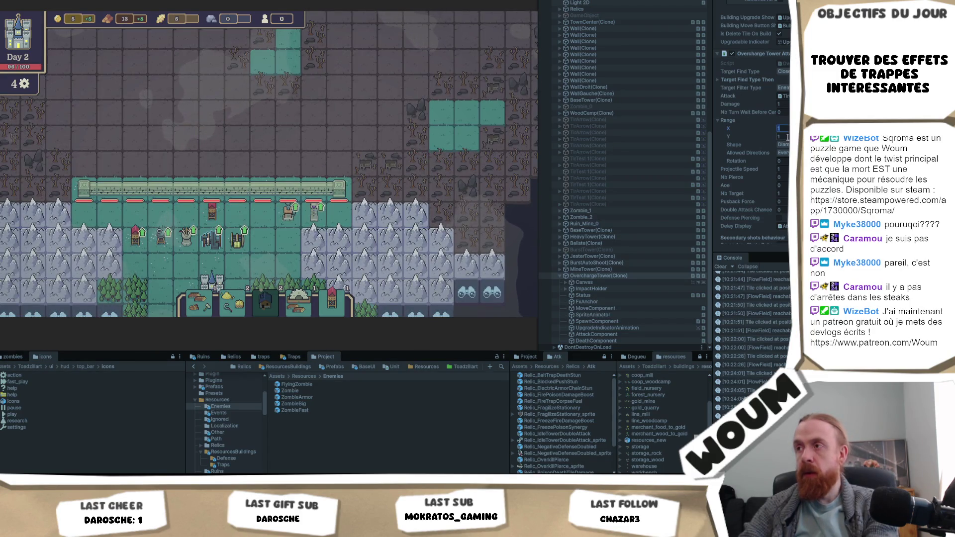
Set the Overcharge Tower's range to 2 and check its coverage in the game.
type("2")
key("Tab")
type("2")
left_click(295, 215)
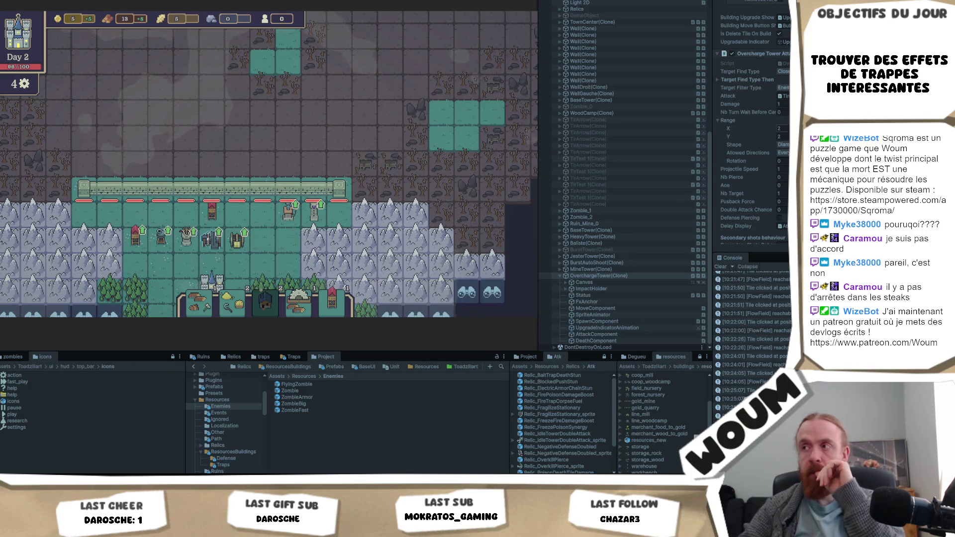
Raise the range to 3 and view the Jester Tower's X-pattern, 6-tile info.
left_click(785, 128)
type("3")
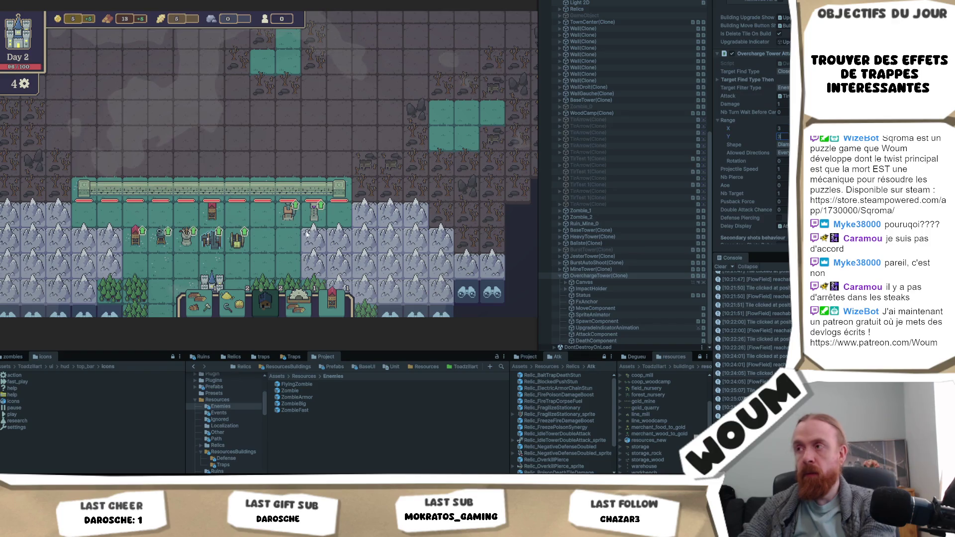
mouse_move(304, 219)
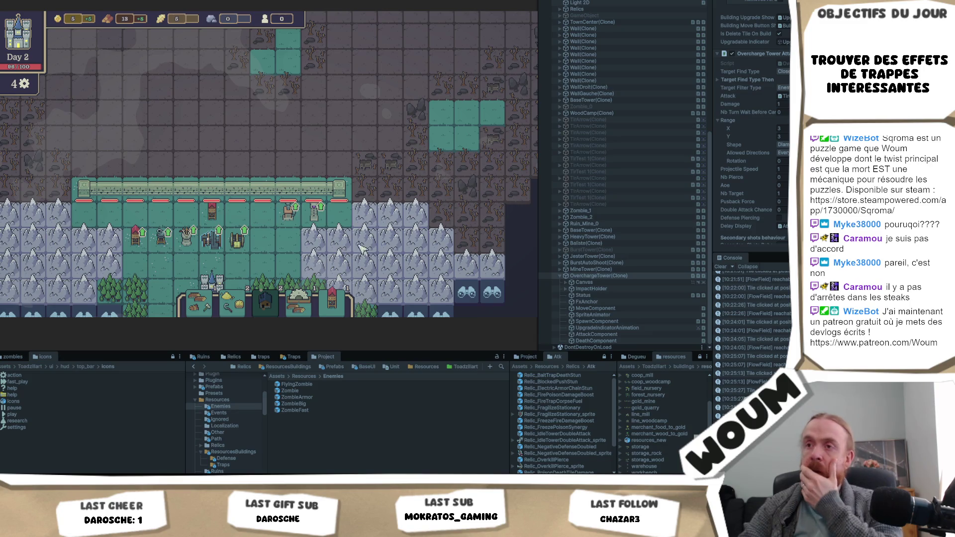
left_click(336, 225)
left_click(323, 224)
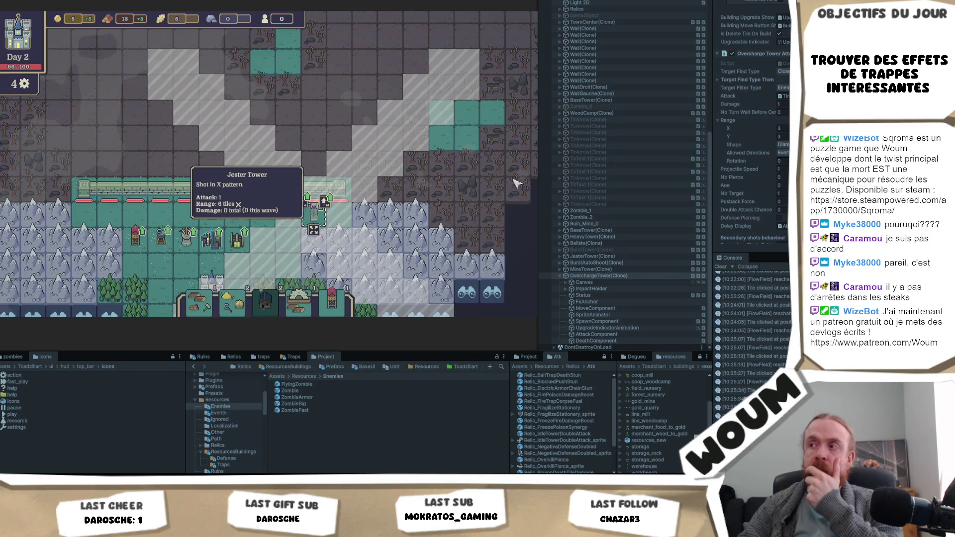
left_click(289, 216)
left_click(287, 217)
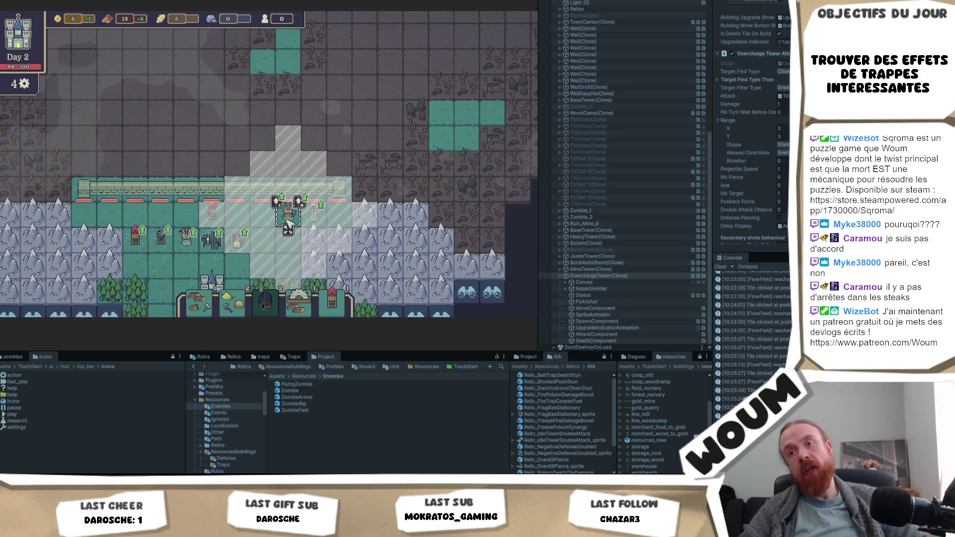
mouse_move(285, 199)
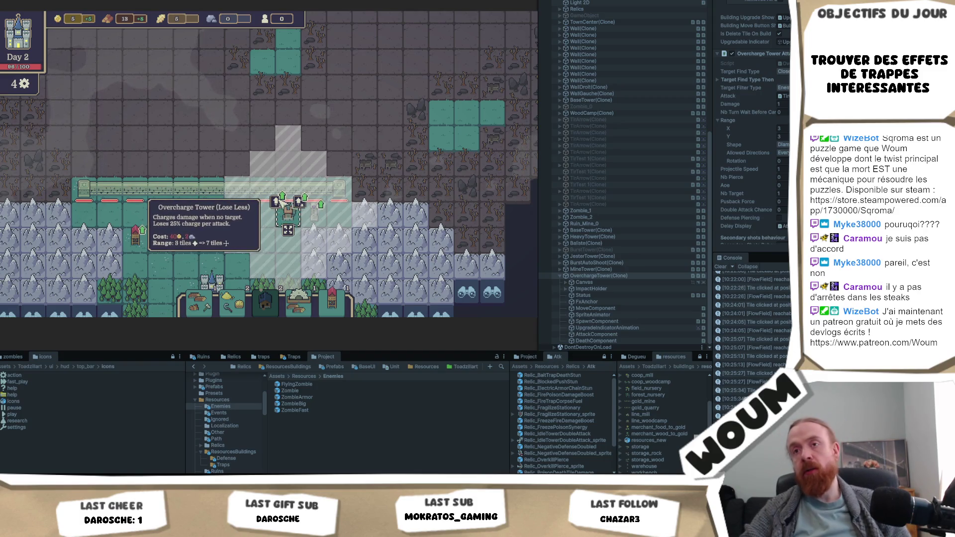
key("Escape")
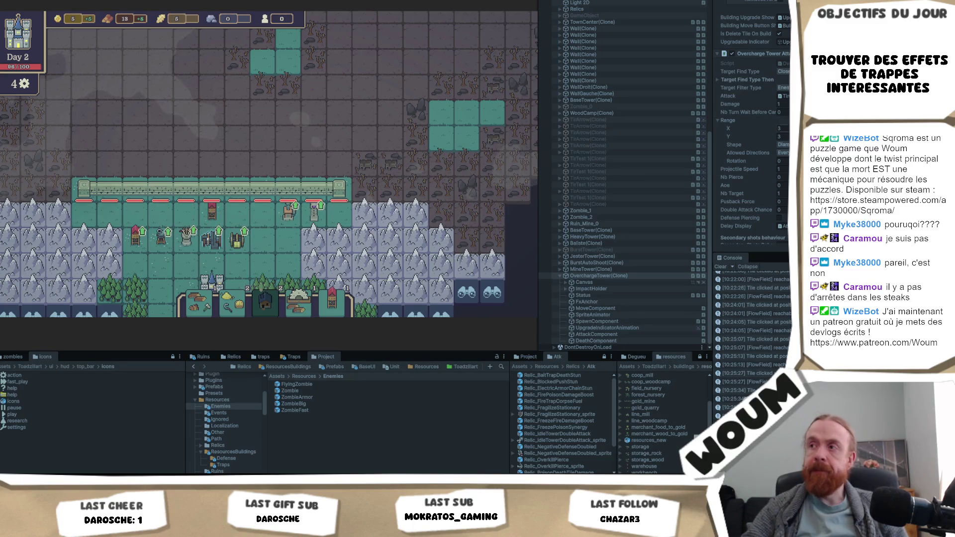
left_click(264, 222)
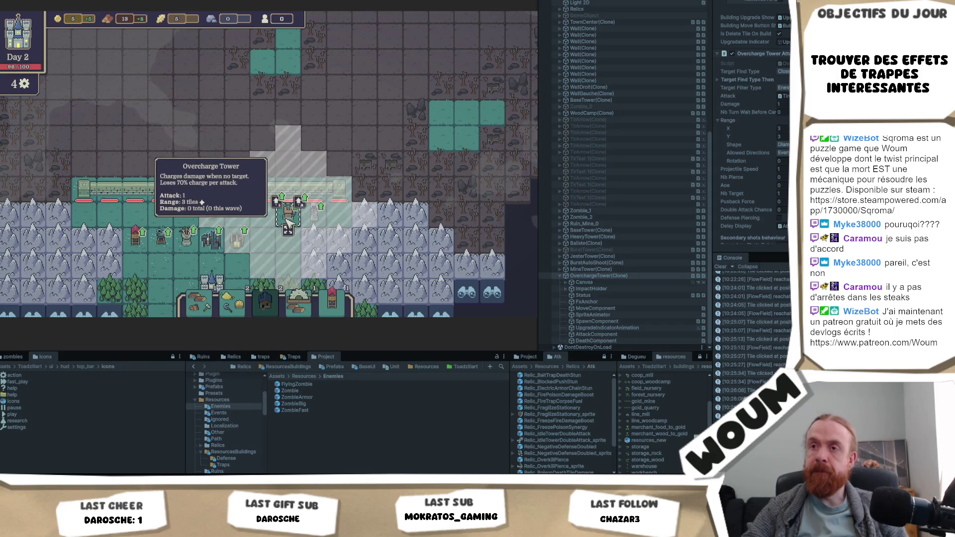
left_click(288, 219)
left_click_drag(291, 233, 260, 213)
left_click(262, 213)
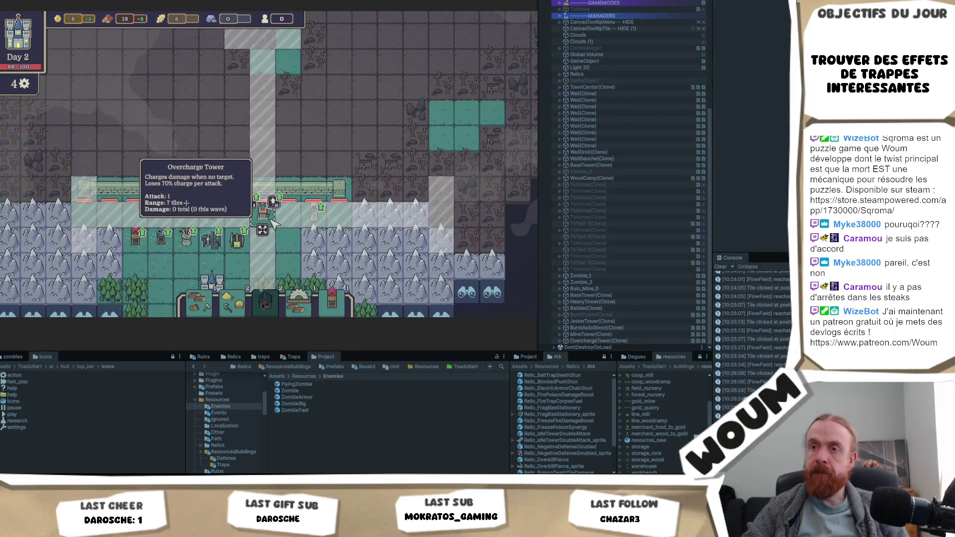
left_click_drag(262, 229, 287, 213)
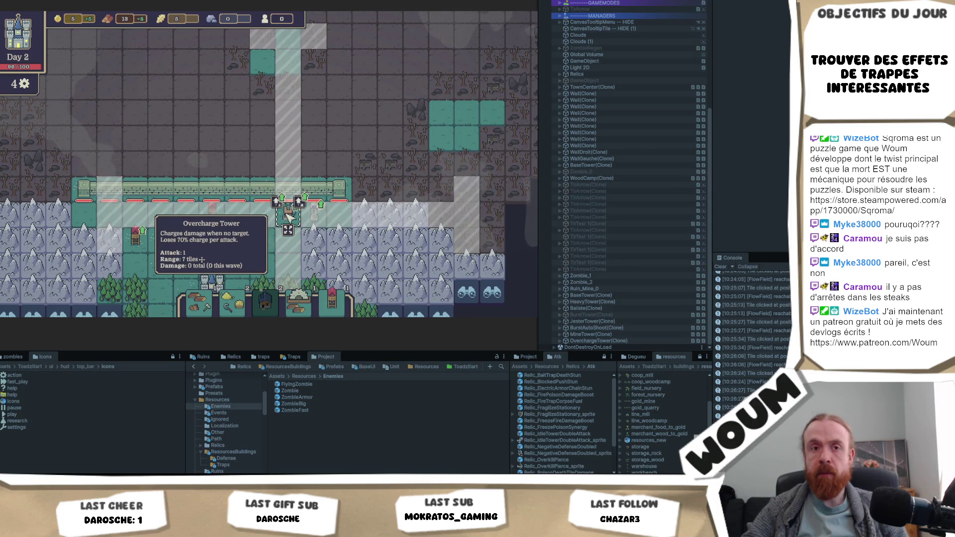
scroll(289, 218, "down", 2)
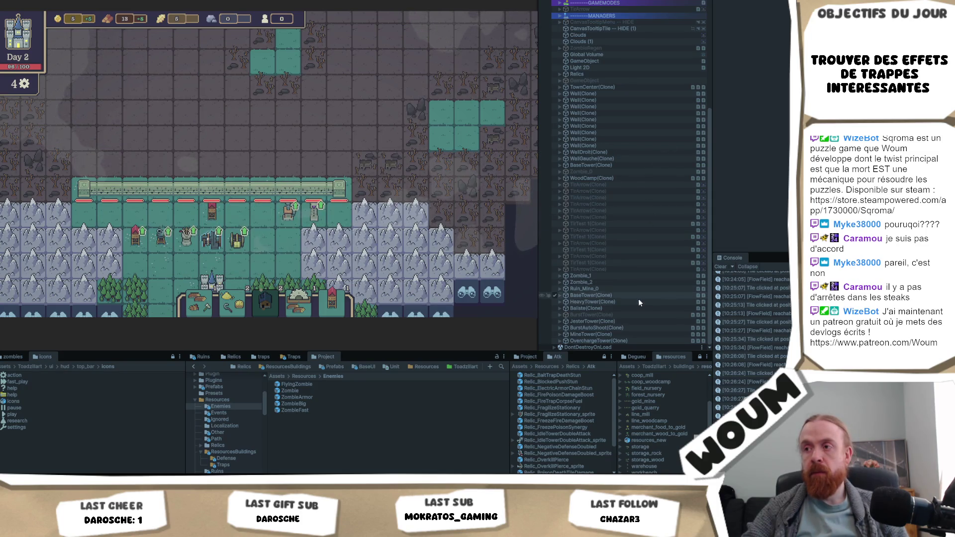
Move the Overcharge Tower to a new spot along the wall in Play mode.
left_click(623, 341)
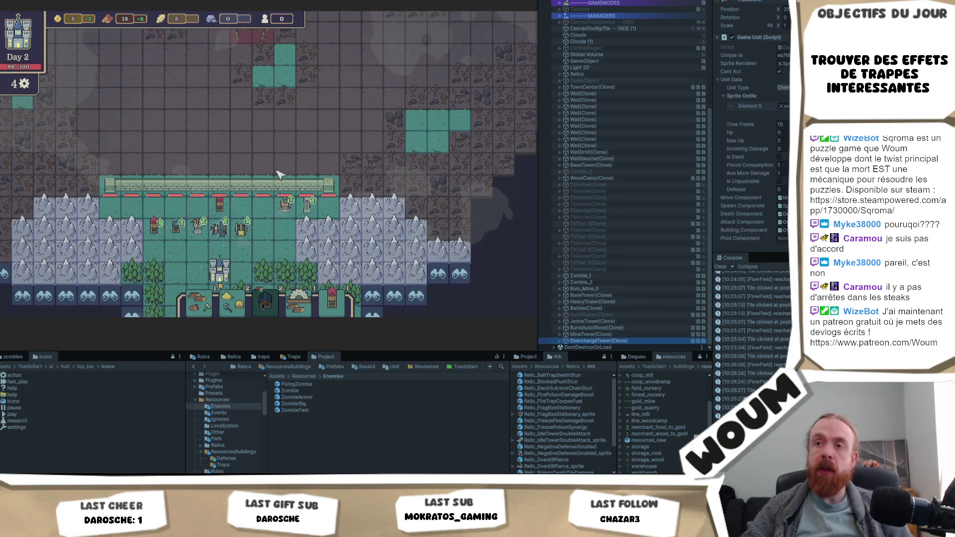
left_click(315, 166)
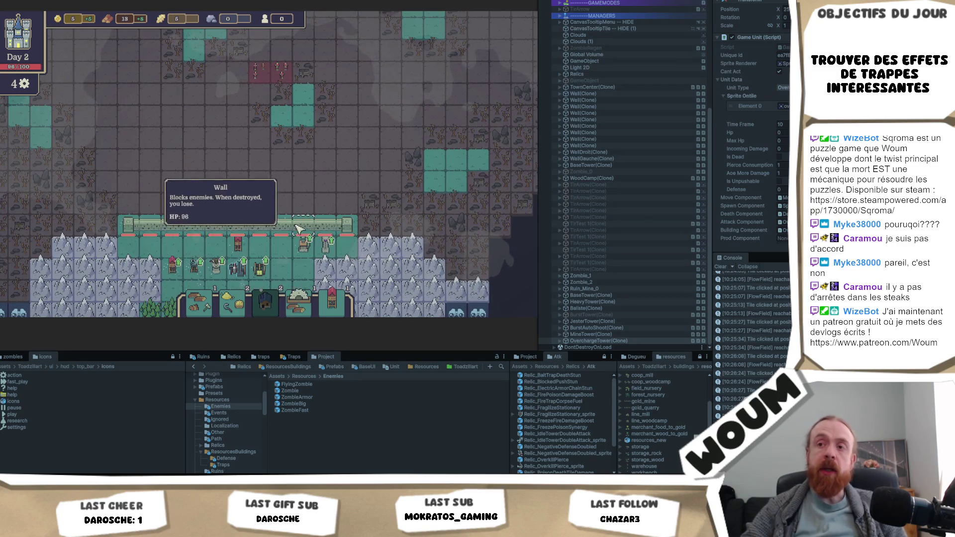
left_click(305, 254)
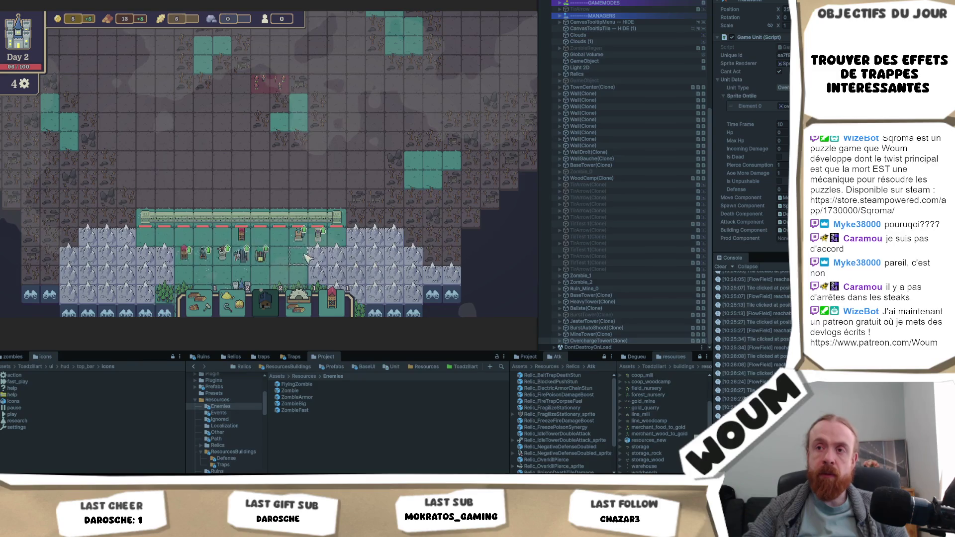
left_click(299, 234)
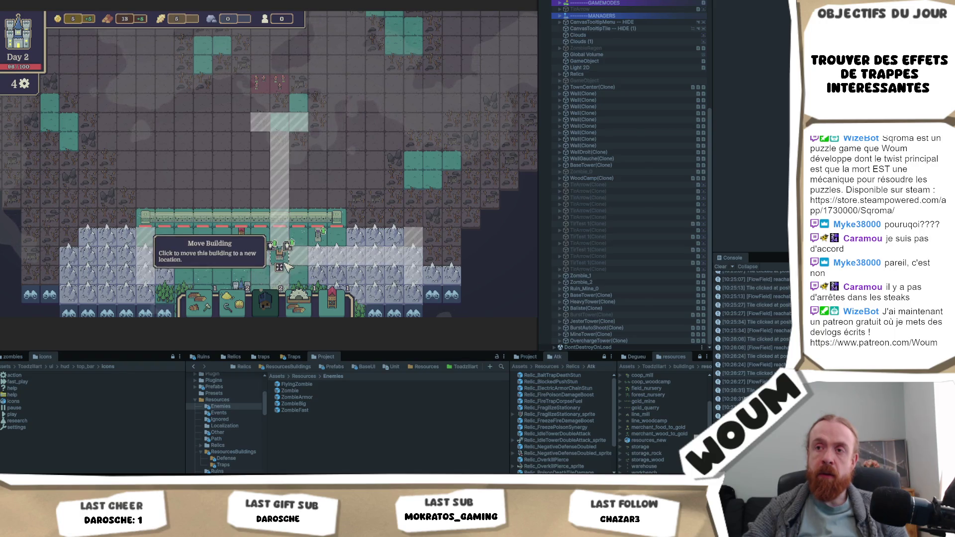
left_click(255, 250)
Relocate a Basic Tower to another spot along the wall.
left_click(240, 251)
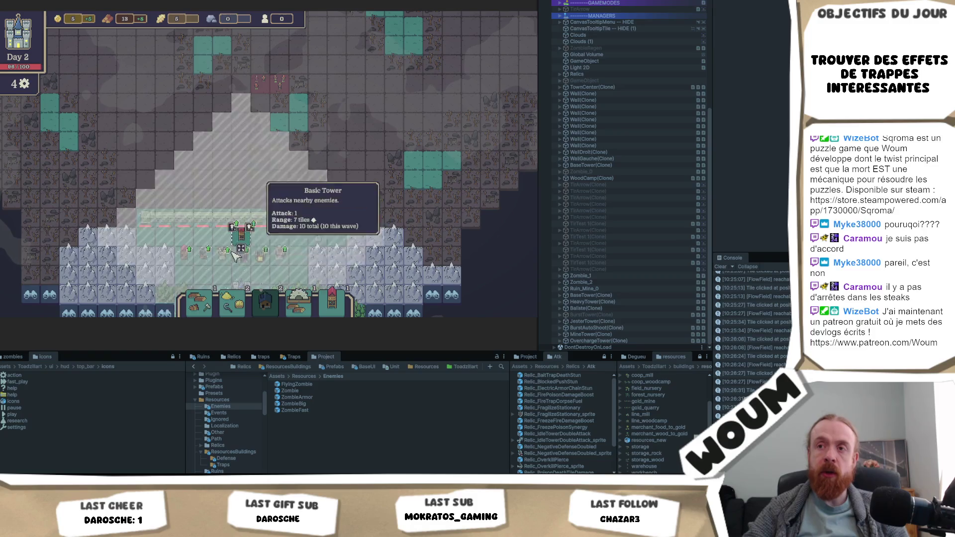
left_click(318, 249)
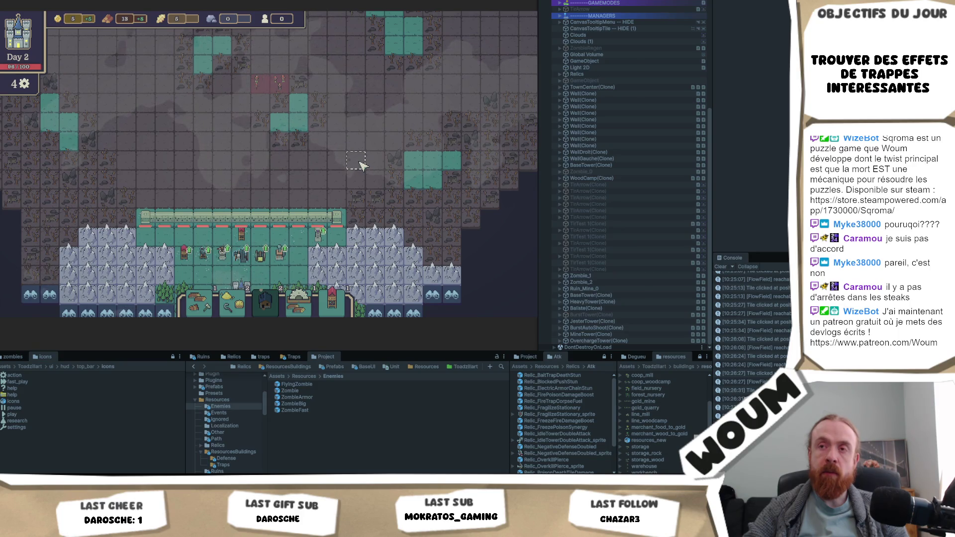
mouse_move(280, 257)
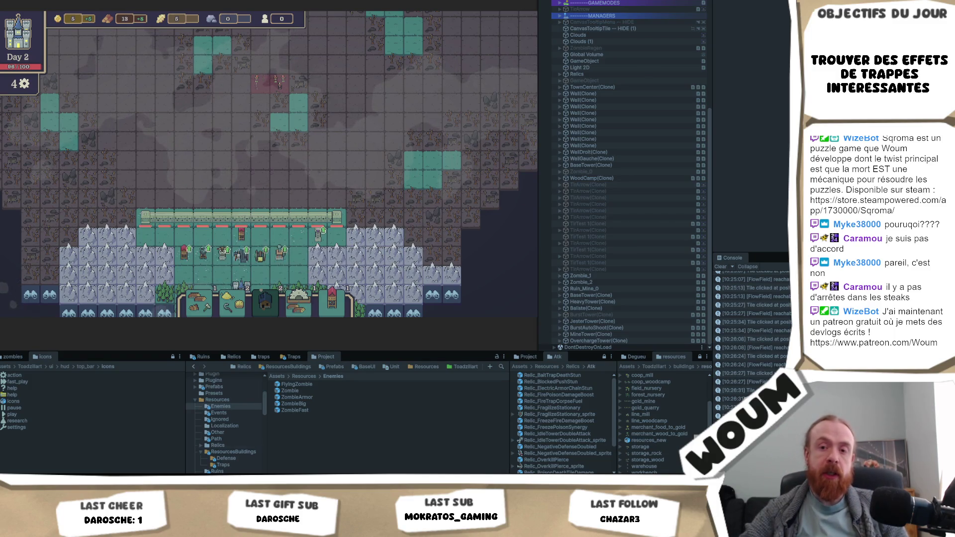
key("alt+Tab")
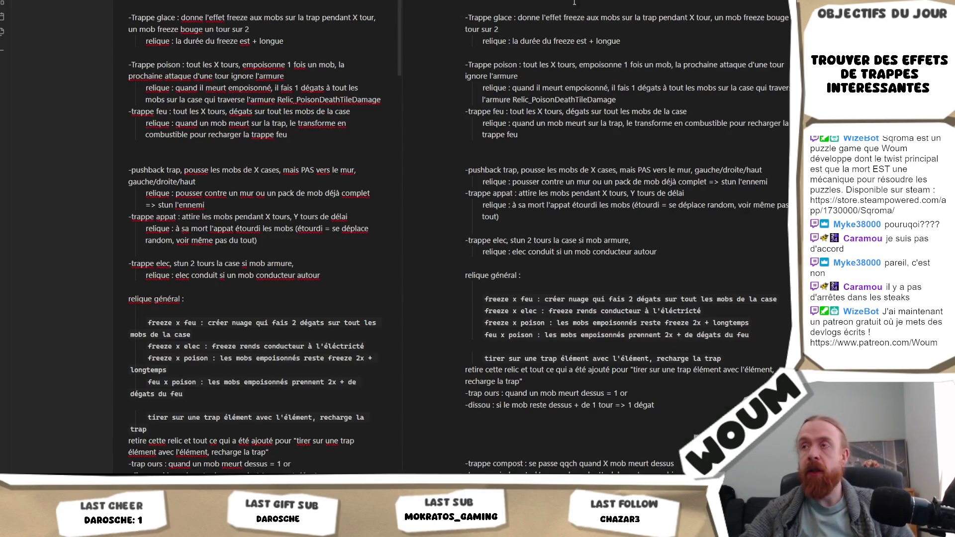
Add 'Overcharge : augmente chaque tour range, réduit de 1 quand attaque' plus variant '> ne réduit plus quand attaque'.
key("Return")
key("Return")
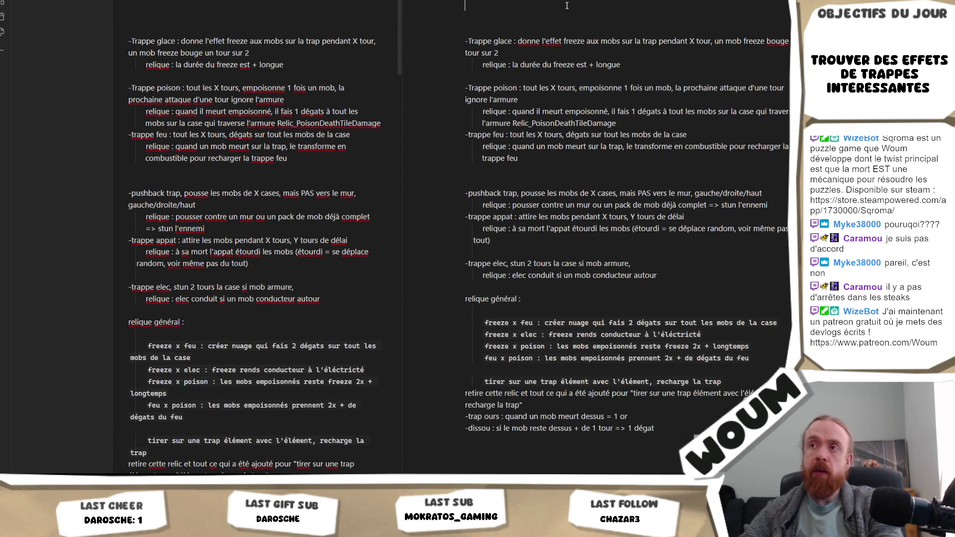
type("Overcha")
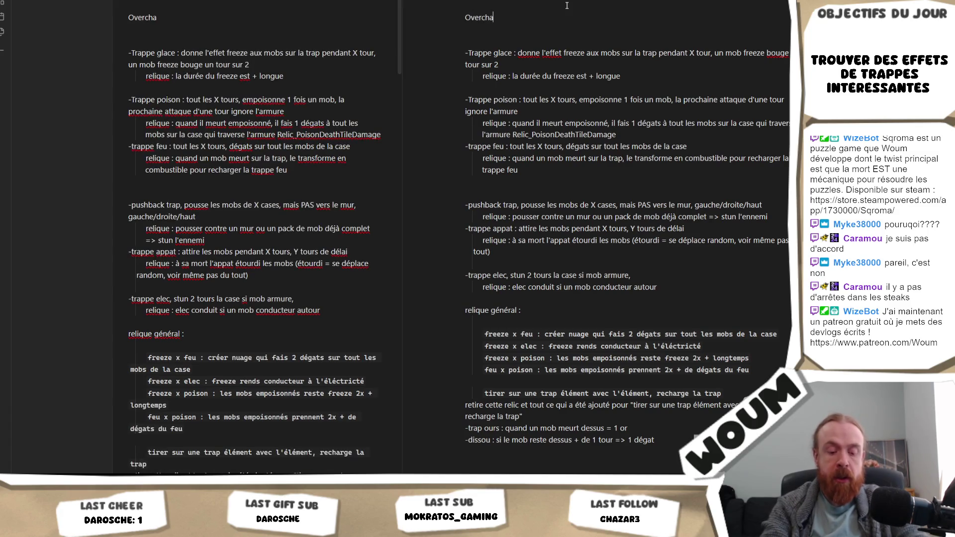
type("rge : augmente cha")
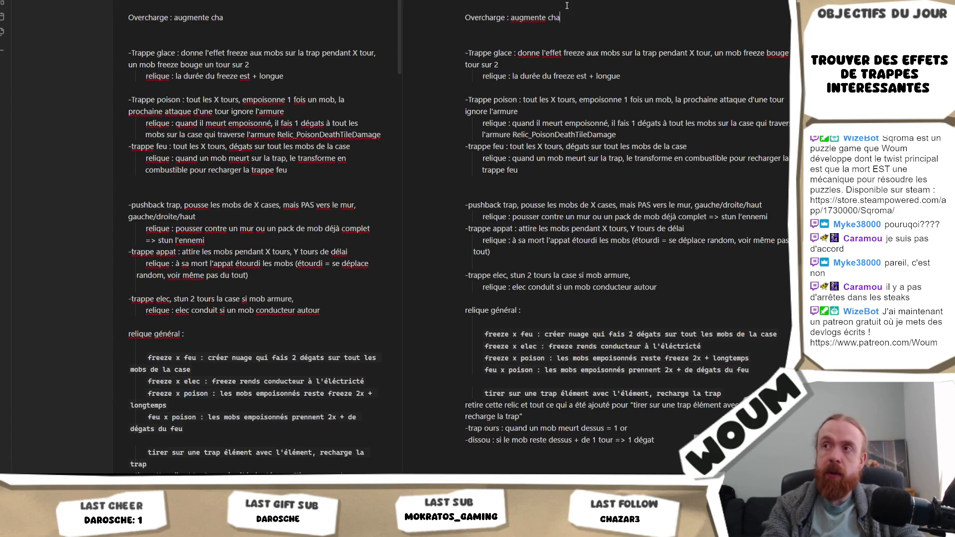
type("que tour range,")
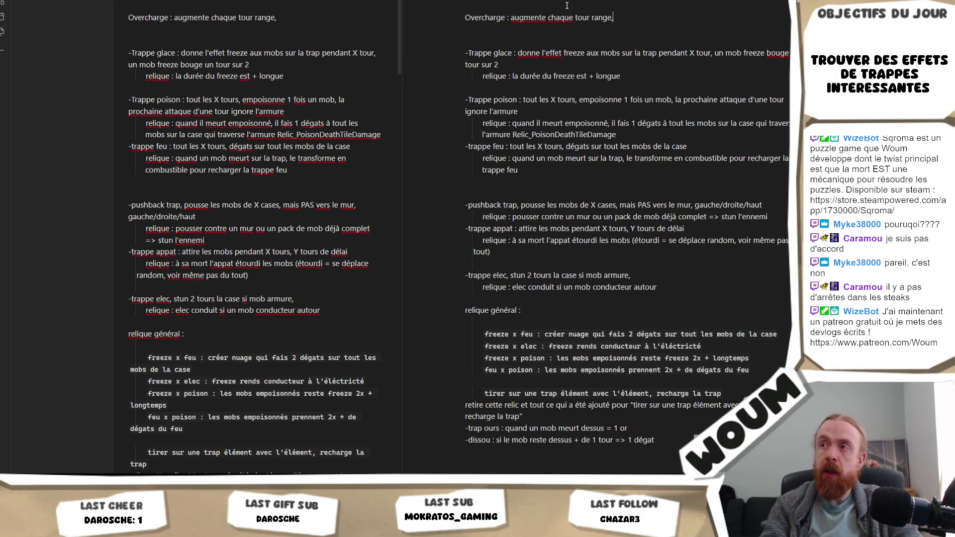
type(" réduit de 1 quand attaque")
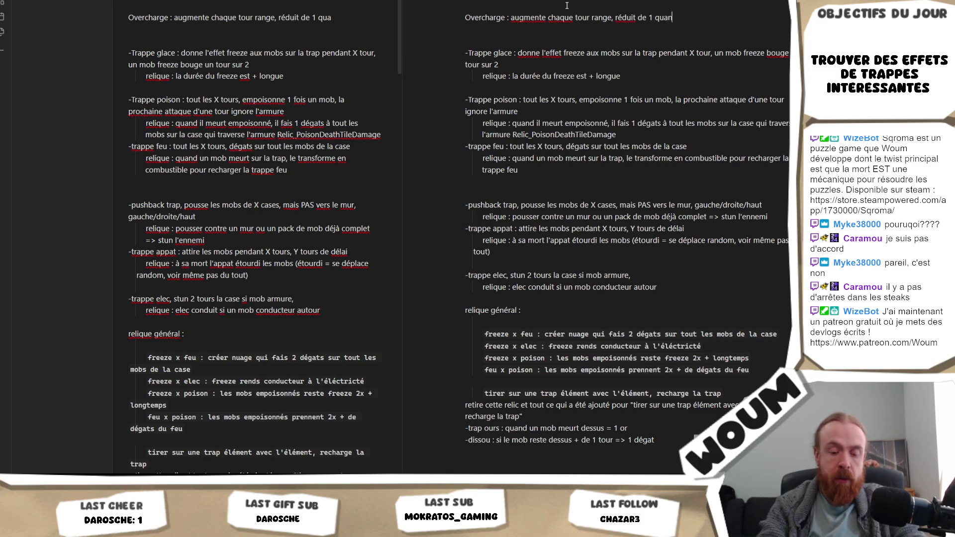
key("Return")
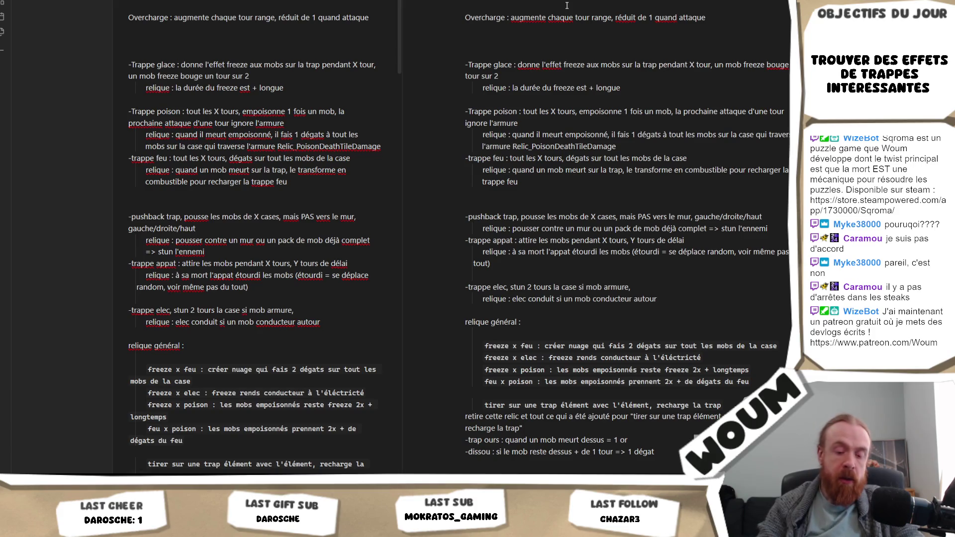
type("-> ne rédu")
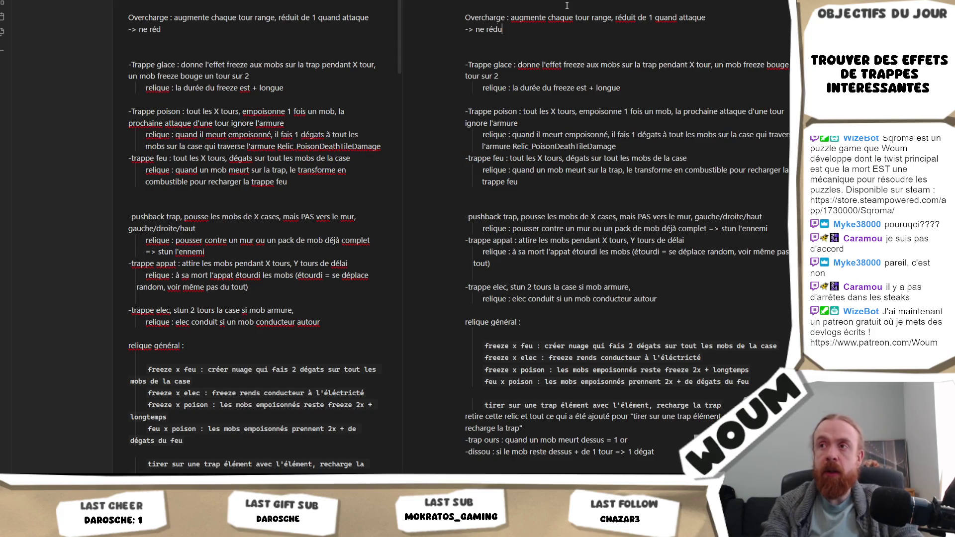
type("it plus quand a")
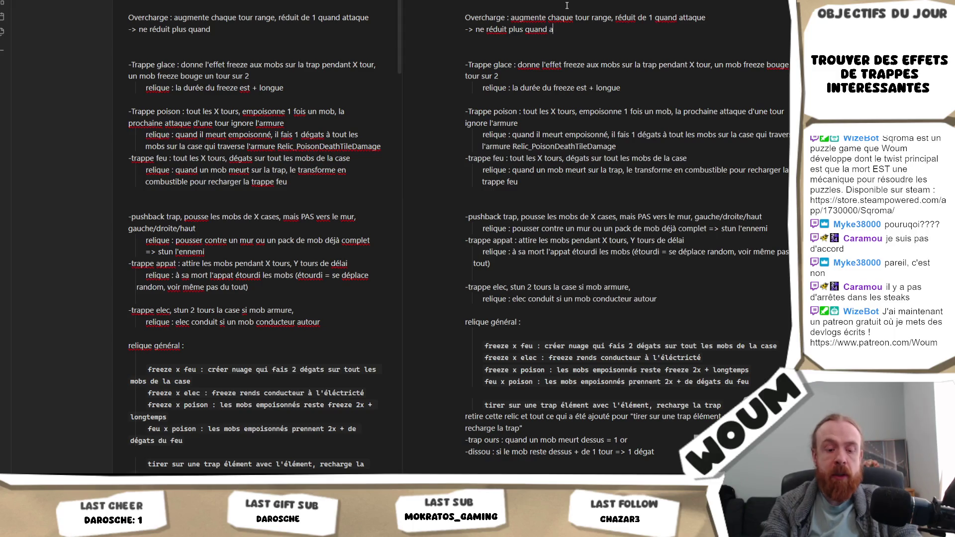
type("ttaque")
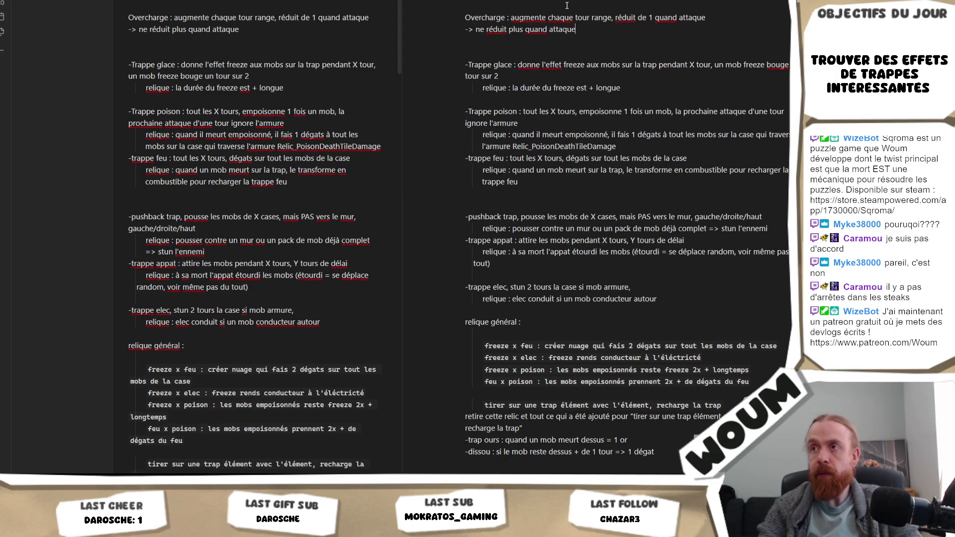
Add a second variant: '->double attaque mais perds toute sa range bonus quand attaque'.
key("Return")
type("->")
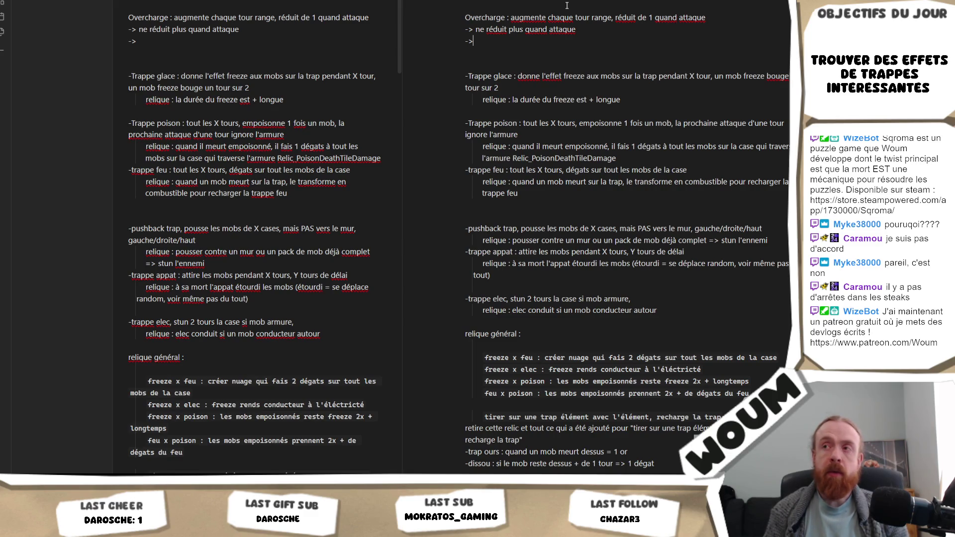
type(" doub")
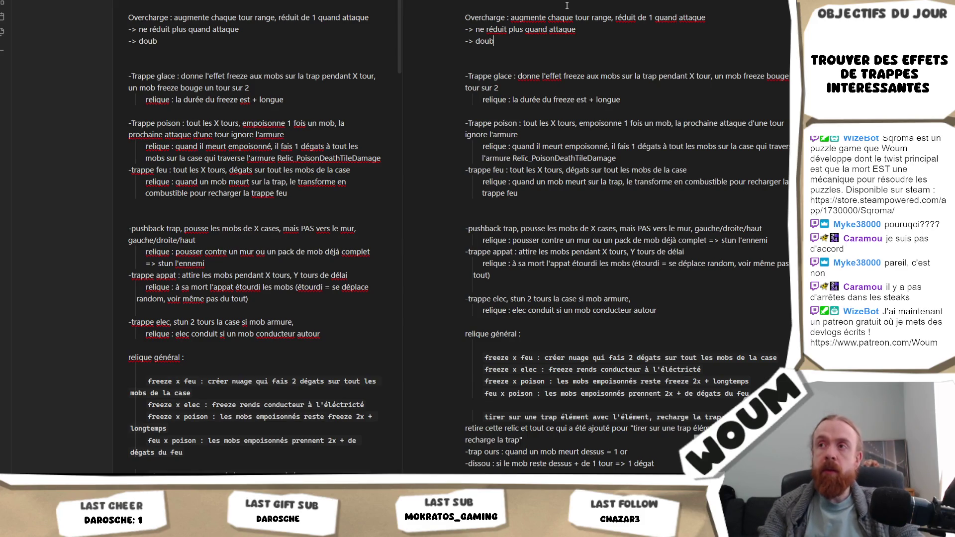
type("le attaque mais ")
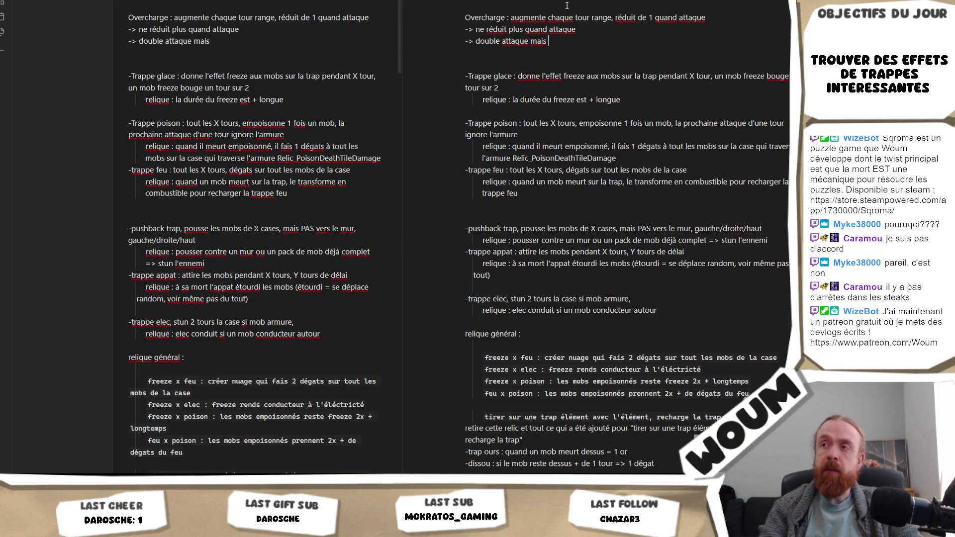
type("perds toute s")
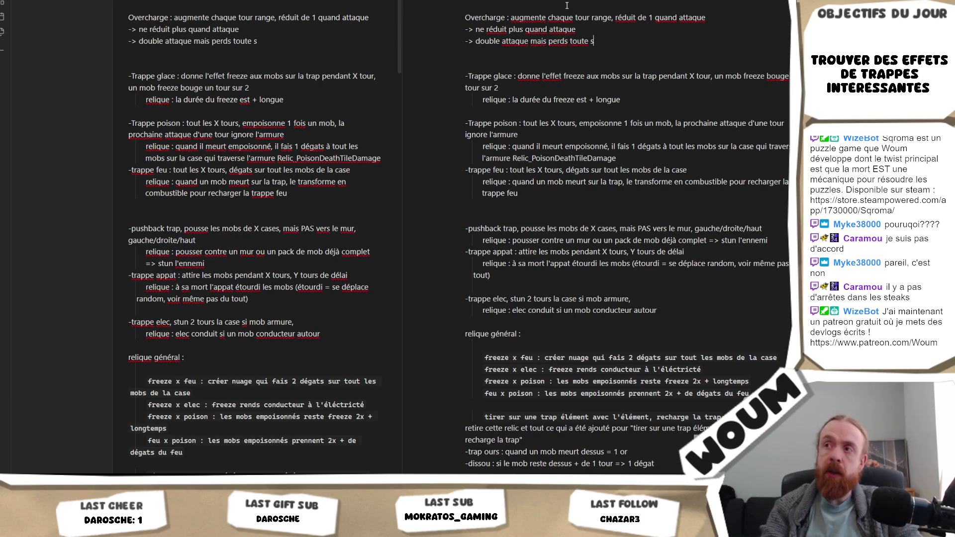
type("a range bo")
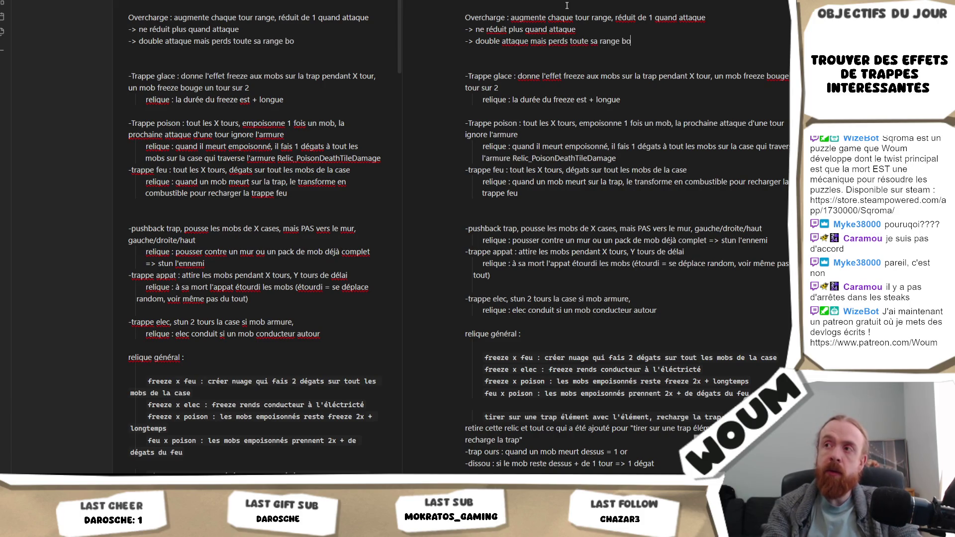
type("nus quand attaque")
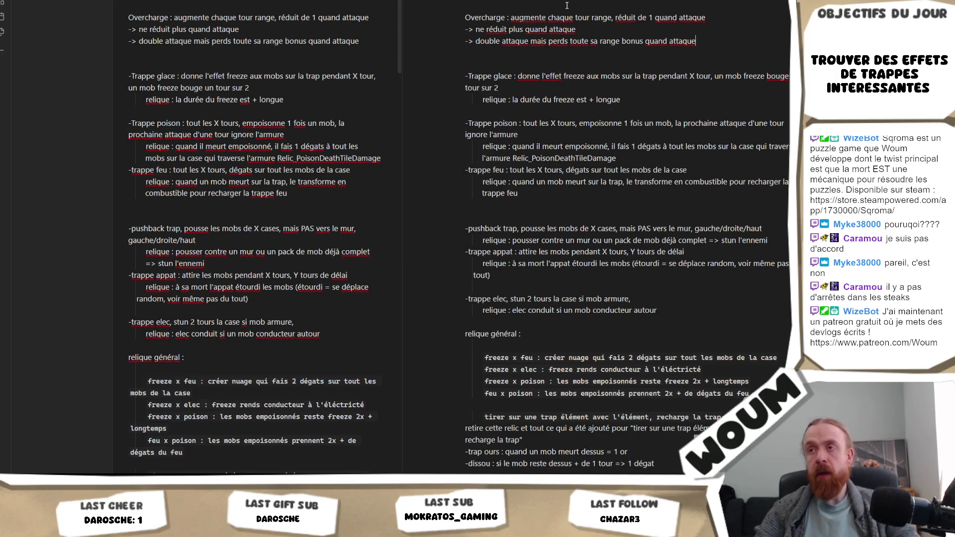
key("Return")
key("Return")
Add a 'FreezeTower :' heading below the Overcharge notes and return to Unity.
type("Freeze")
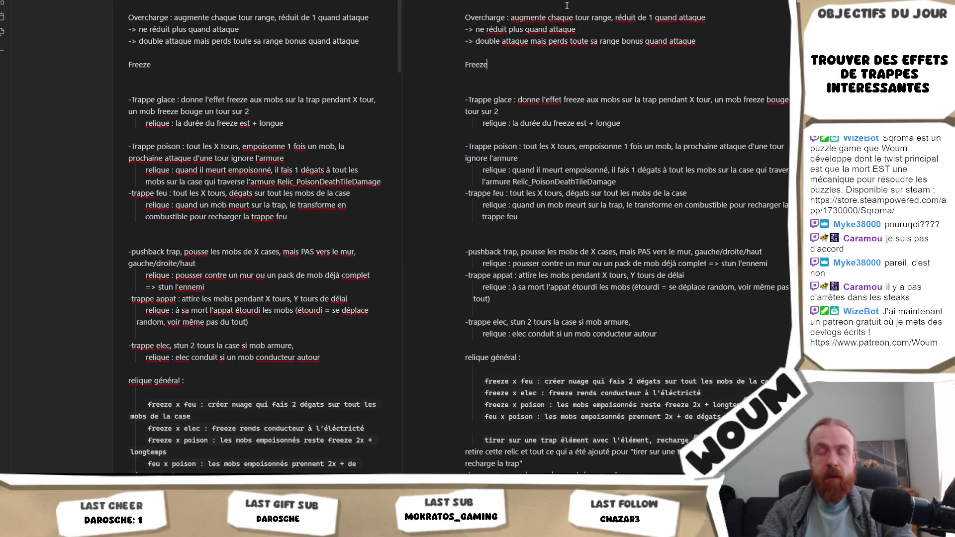
type("Tower")
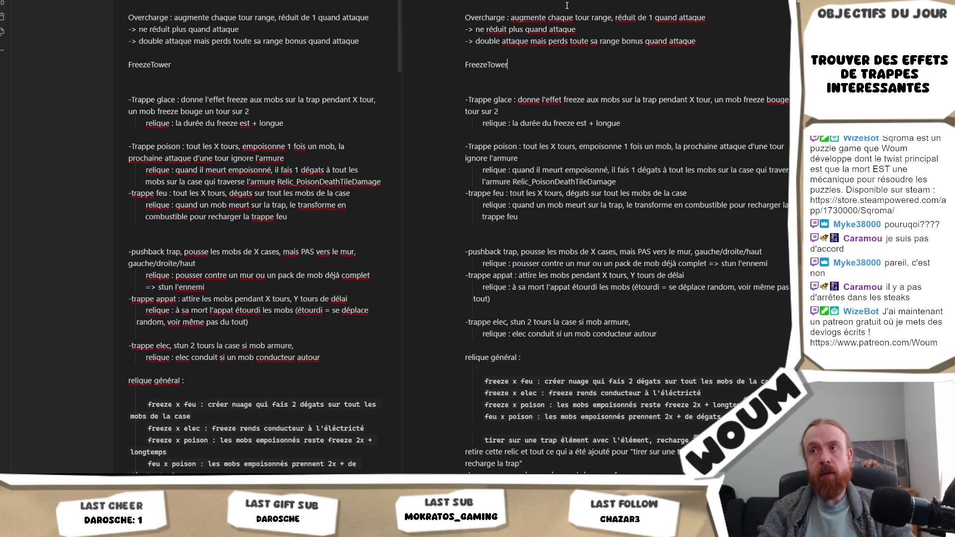
type(" :")
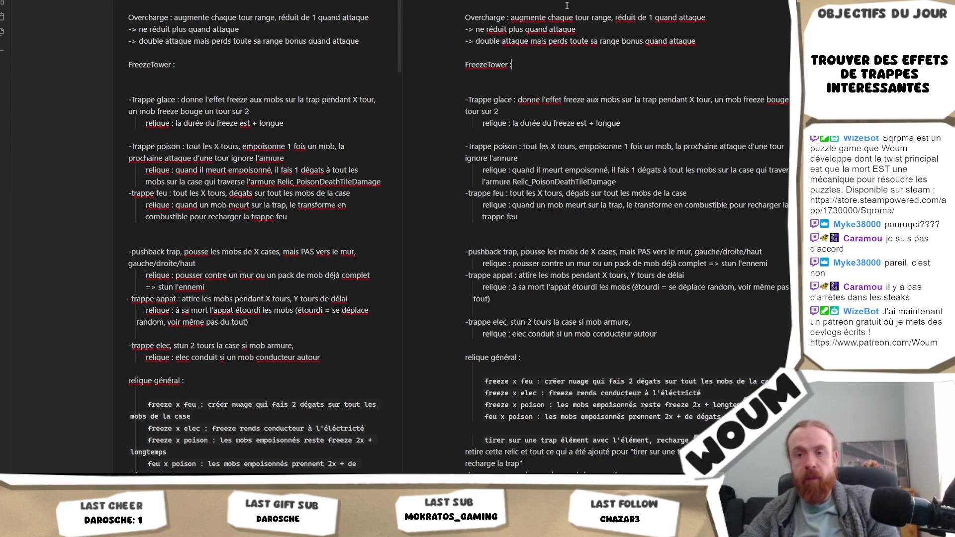
key("alt+Tab")
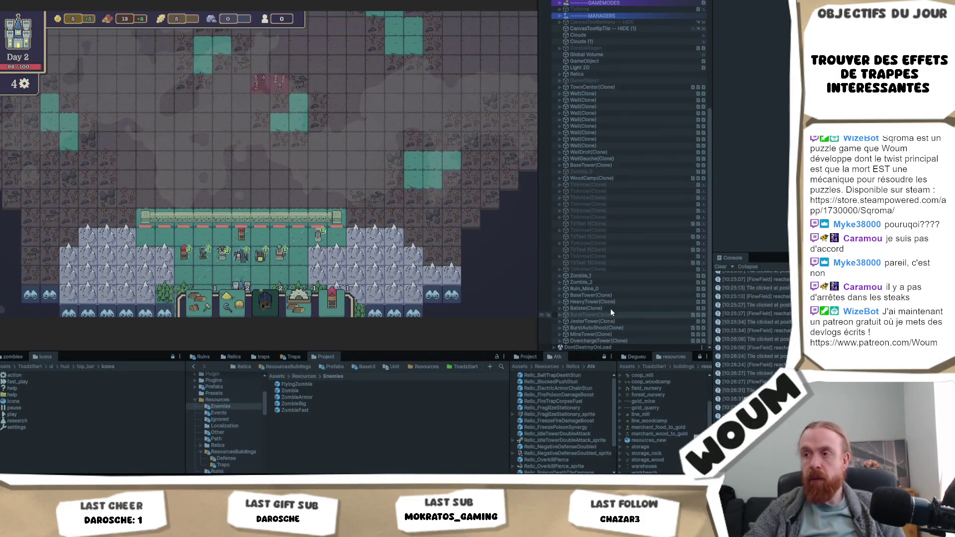
Select the Overcharge Tower clone and set its Range X to 3.
left_click(609, 341)
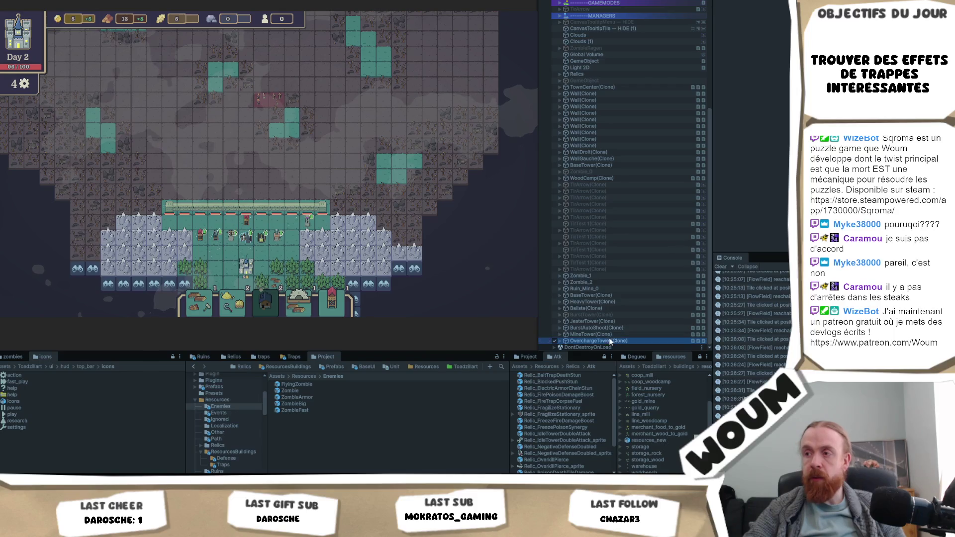
left_click(500, 103)
scroll(751, 150, "down", 10)
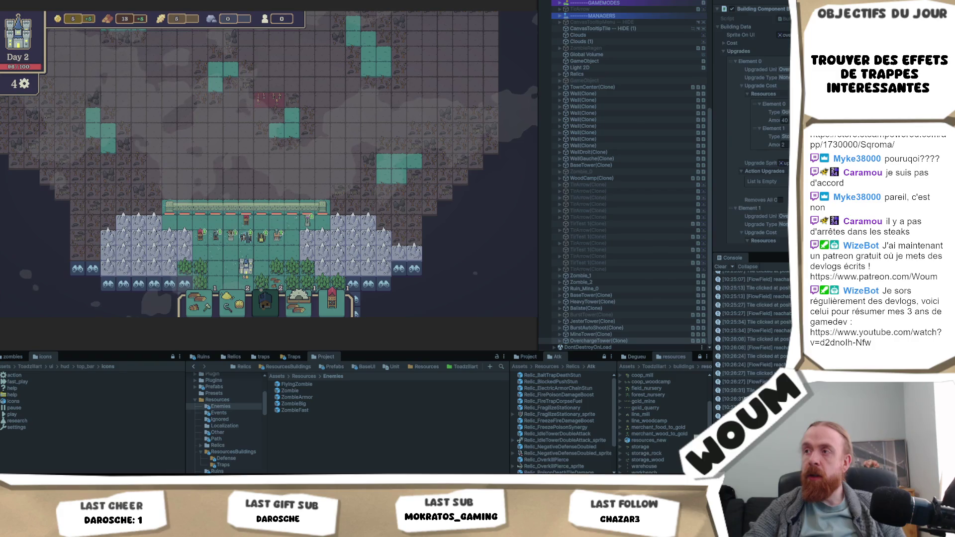
scroll(752, 124, "down", 15)
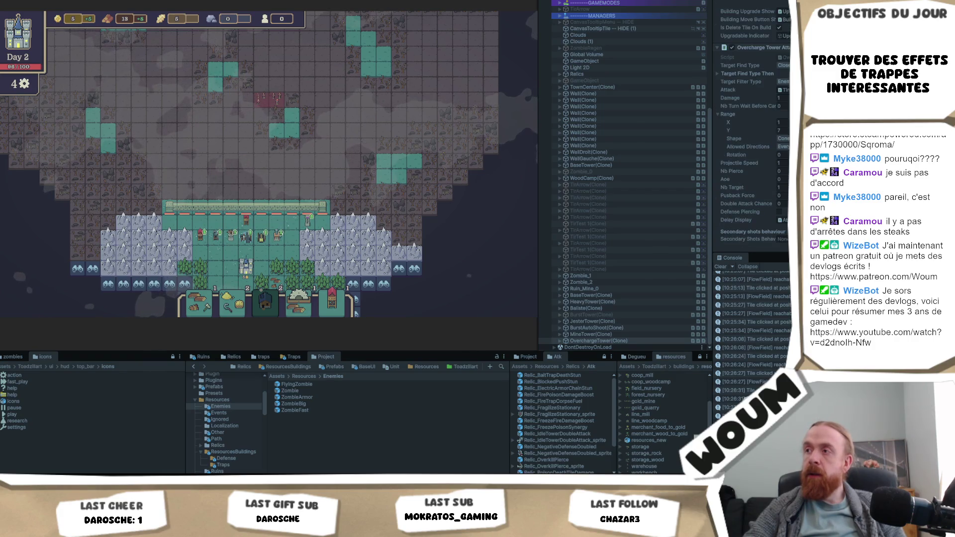
left_click(780, 41)
type("3")
Set Range Y to 6 and confirm the tower's info card shows a 5-tile range.
scroll(299, 195, "up", 2)
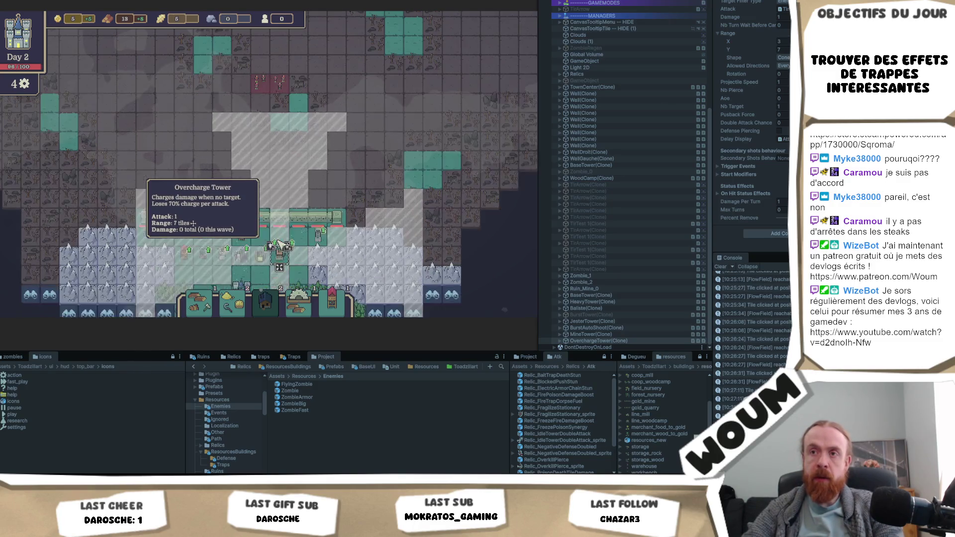
scroll(299, 209, "up", 2)
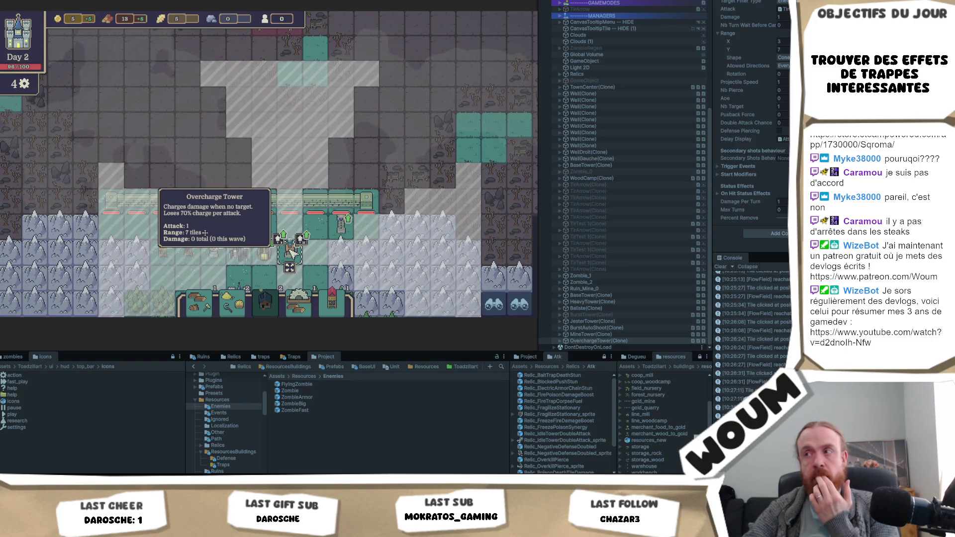
left_click(783, 49)
type("6")
mouse_move(291, 253)
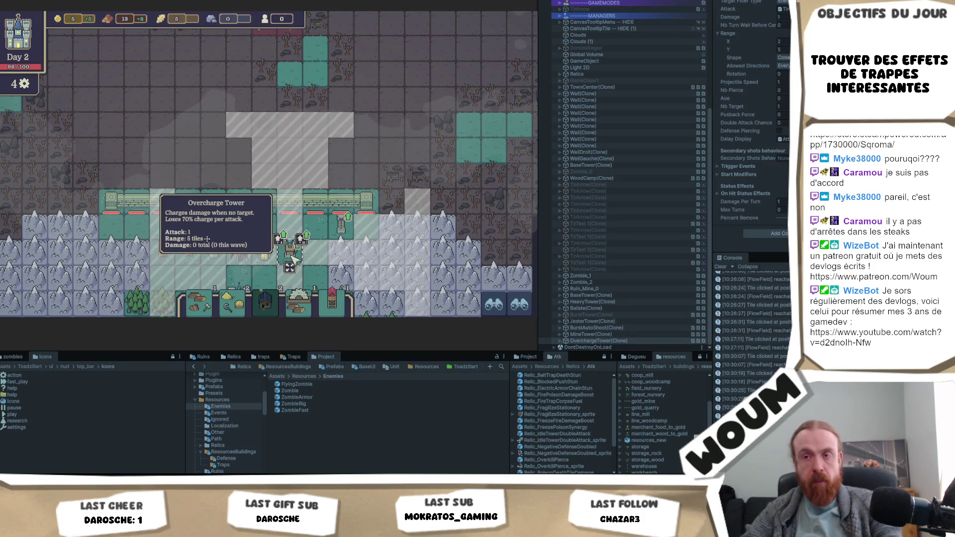
left_click(782, 58)
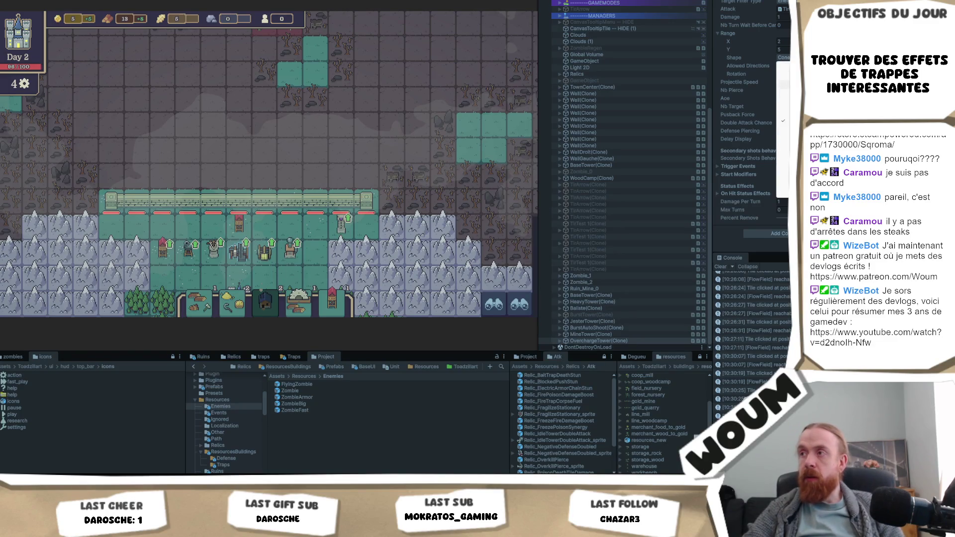
Try the Diagonal range shape, move the Overcharge Tower one tile, then try Square.
left_click(784, 93)
mouse_move(301, 240)
left_mouse_down()
mouse_move(318, 224)
mouse_move(338, 229)
left_mouse_up()
left_click(338, 229)
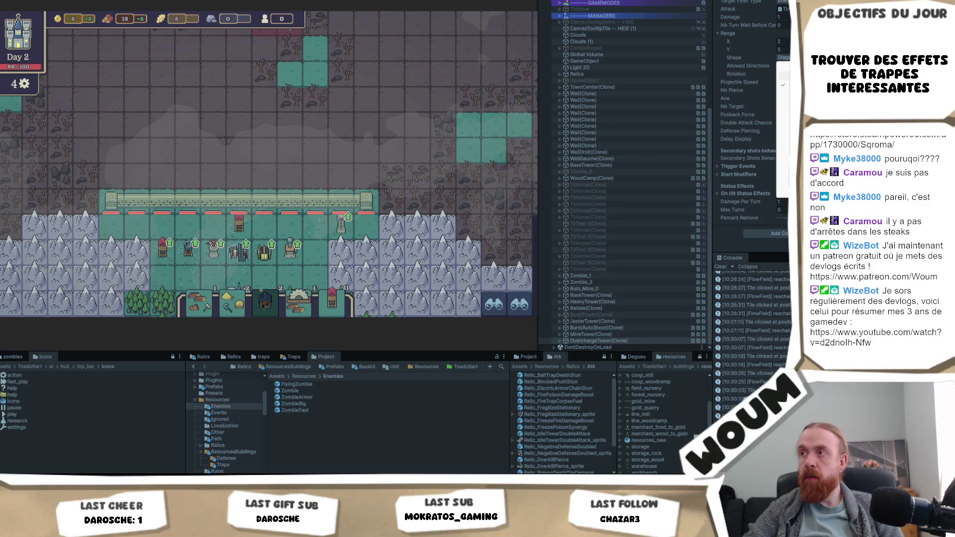
left_click(784, 75)
left_click(784, 58)
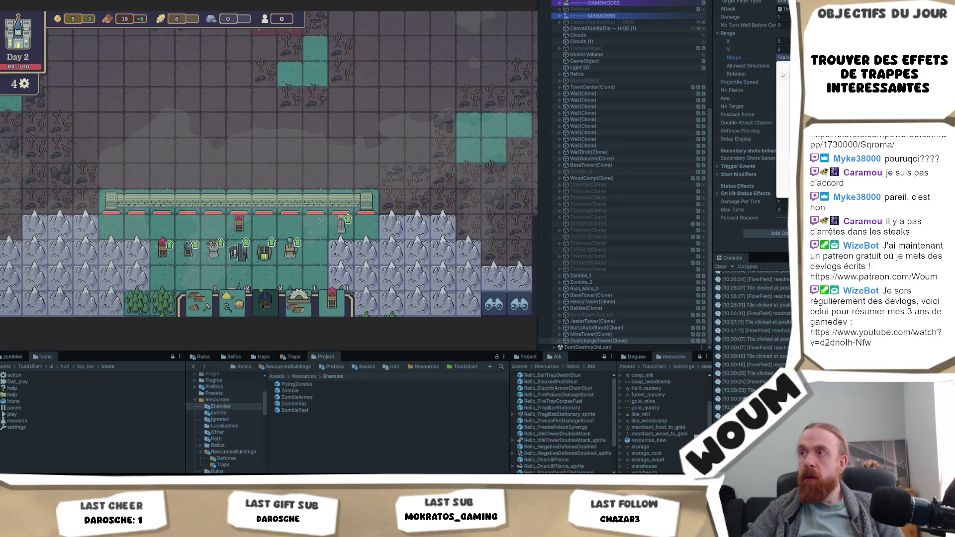
left_click(290, 254)
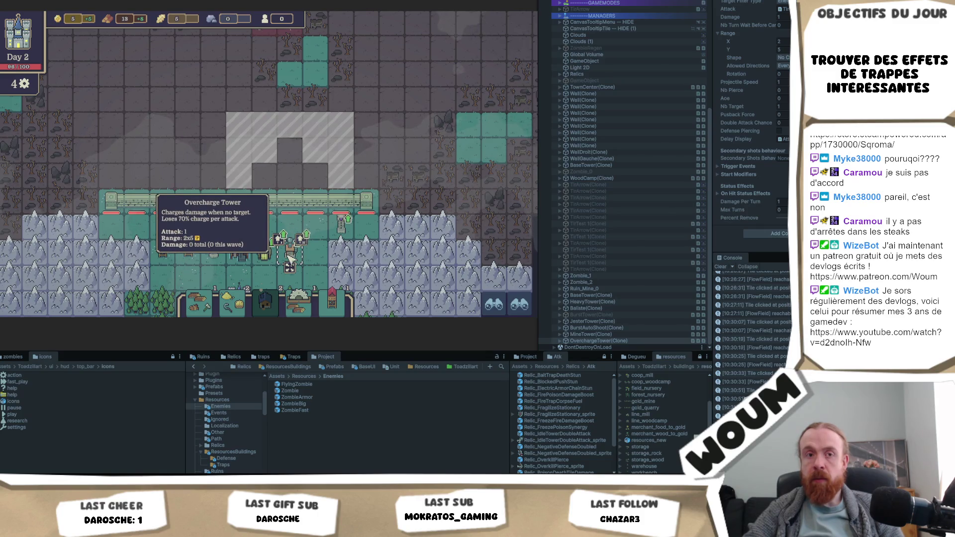
Compare tower ranges in the game and keep Allowed Directions at Every.
left_click(290, 258)
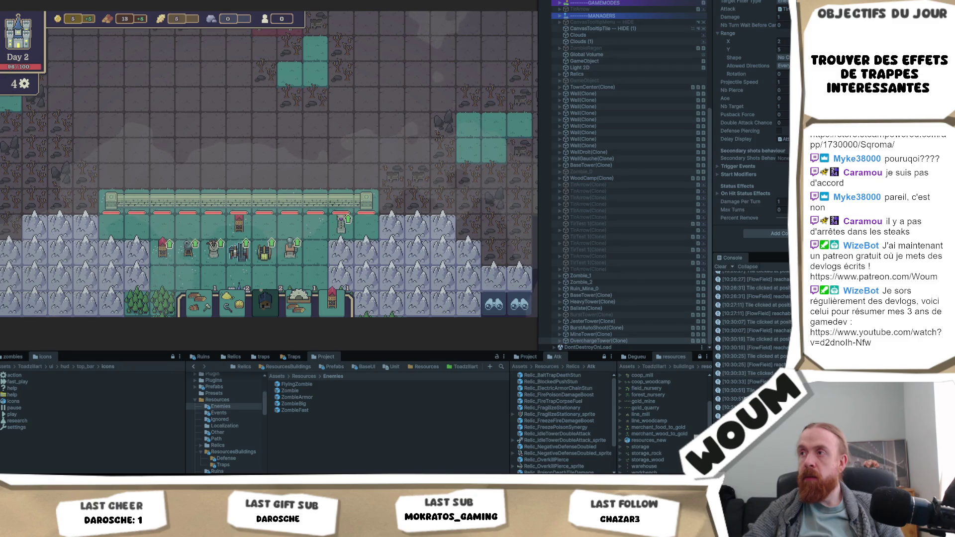
left_click(298, 243)
left_click(311, 247)
scroll(313, 239, "down", 3)
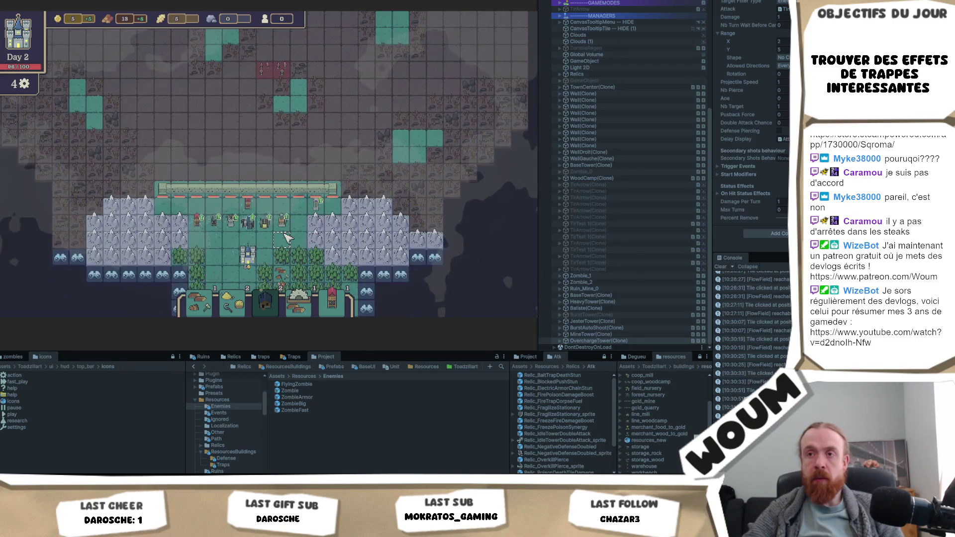
left_click(277, 188)
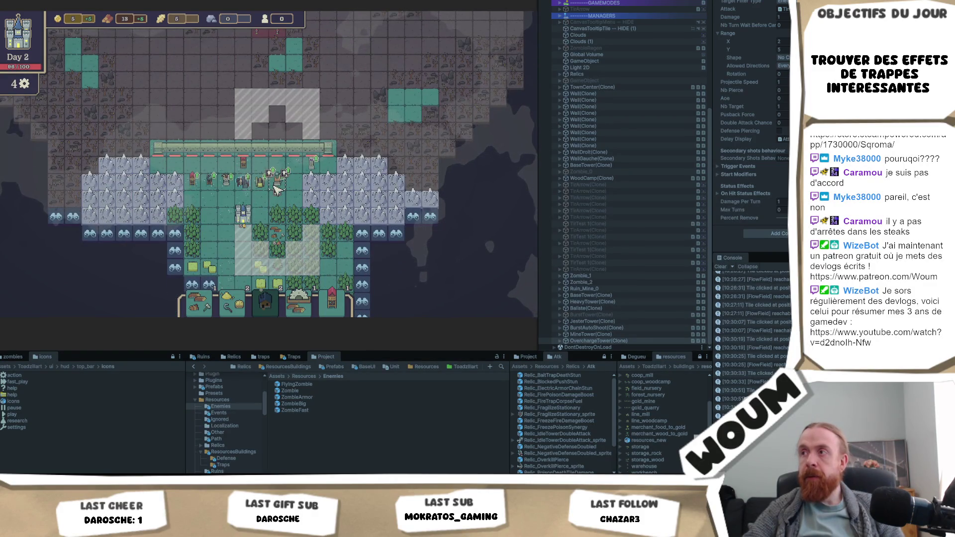
right_click(277, 189)
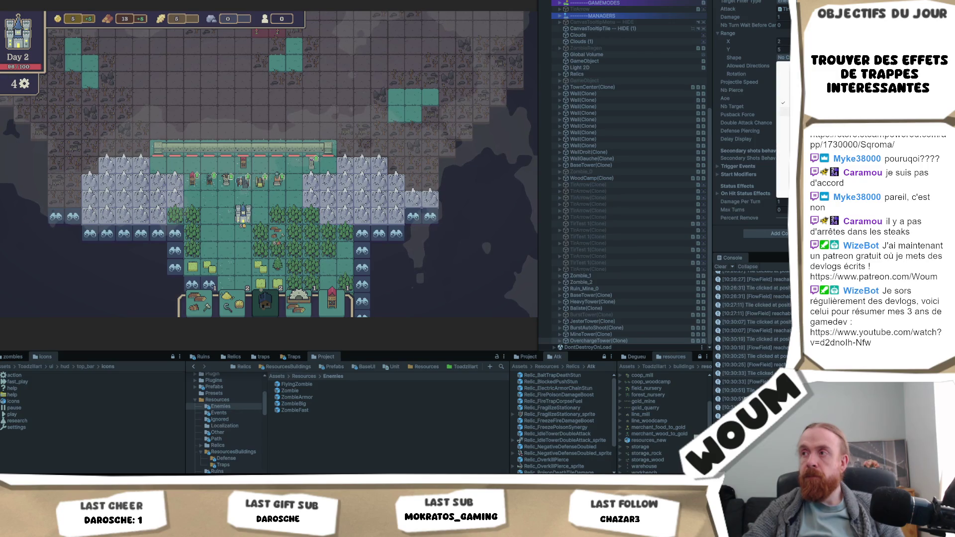
left_click(783, 103)
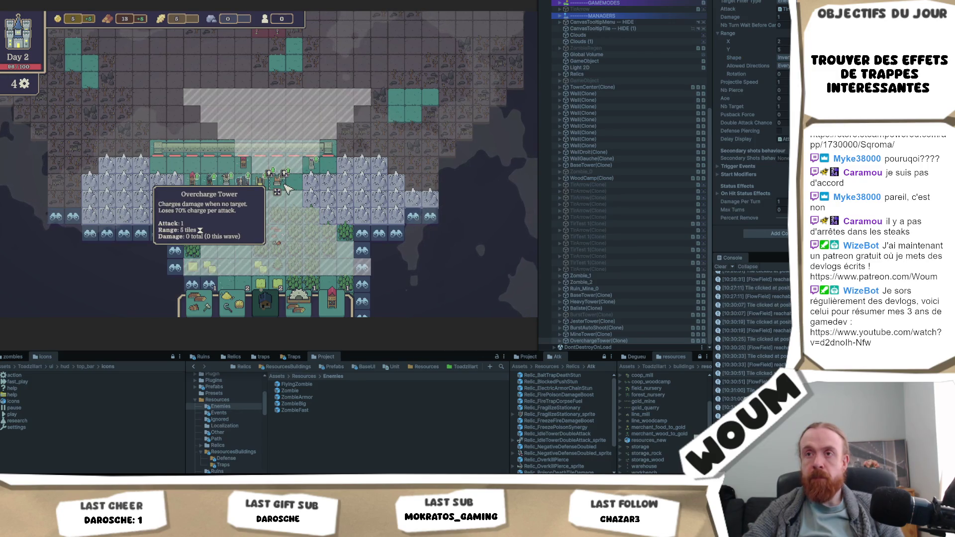
left_click(783, 66)
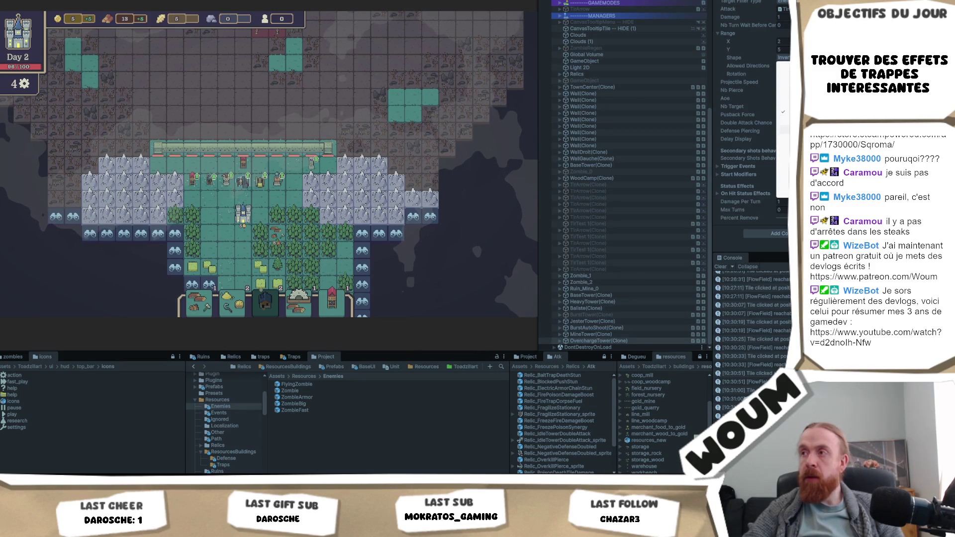
left_click(282, 184)
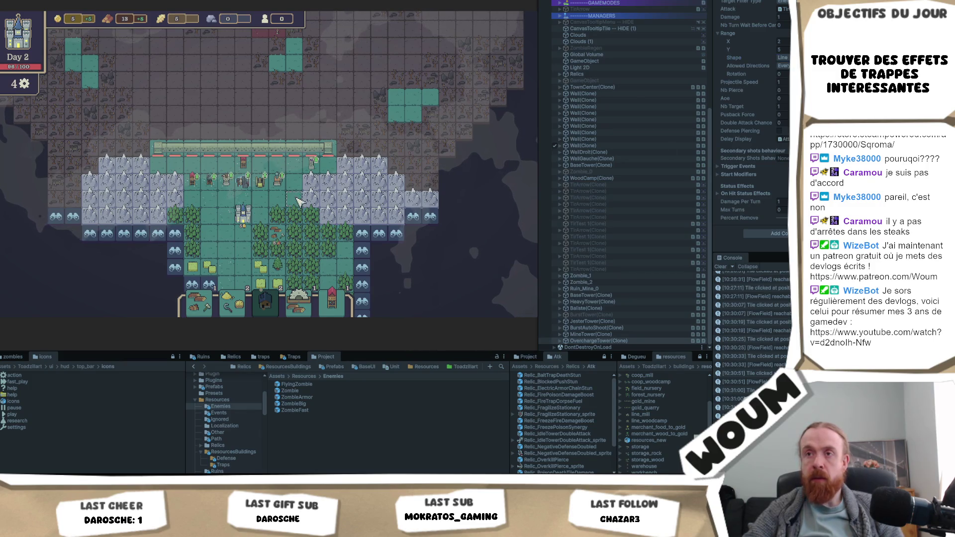
Set the Overcharge Tower's range shape back to Cone and enter 1 for Range X.
left_click(287, 185)
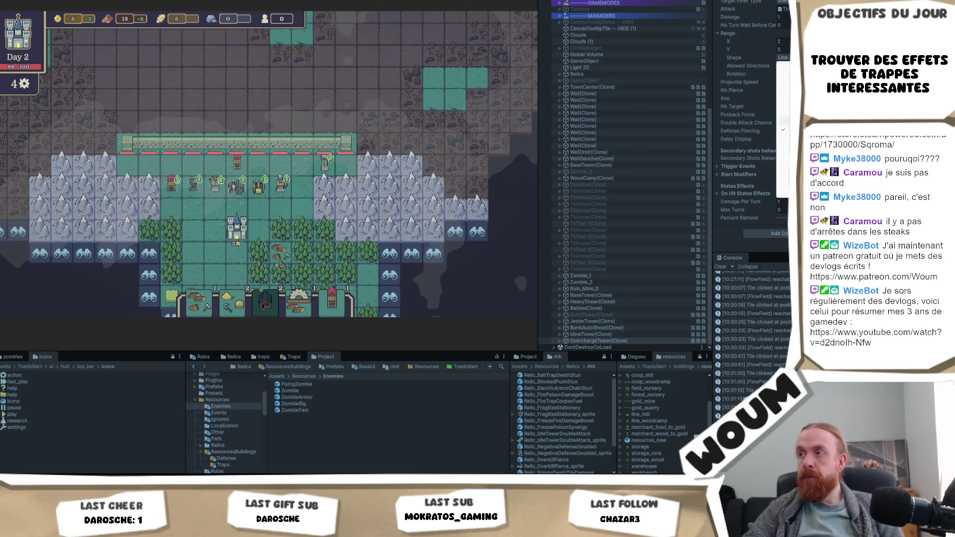
left_click(784, 70)
mouse_move(281, 192)
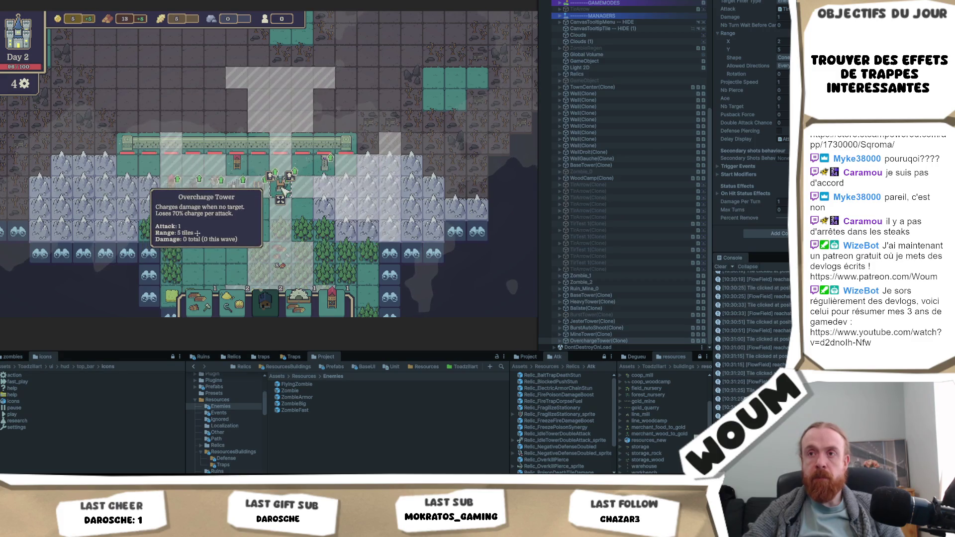
type("1")
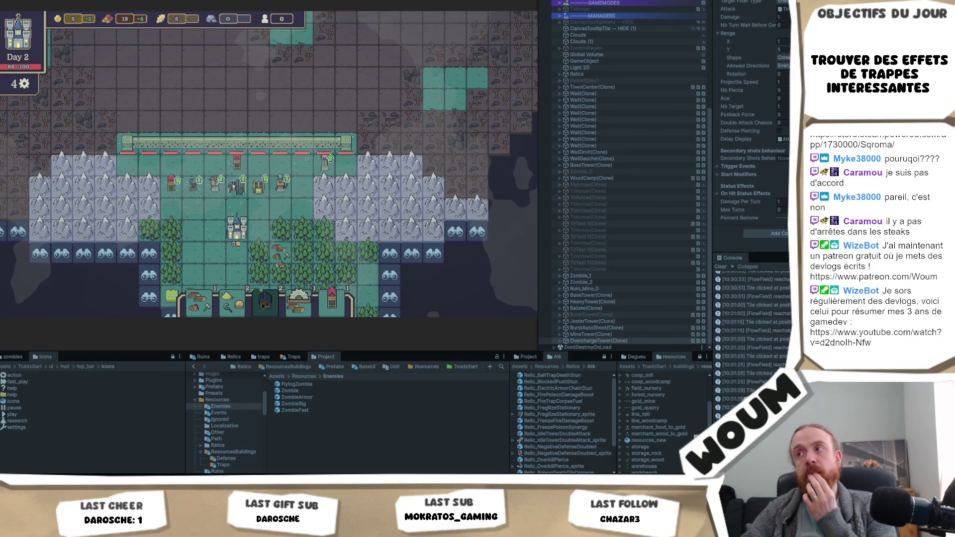
left_click(783, 57)
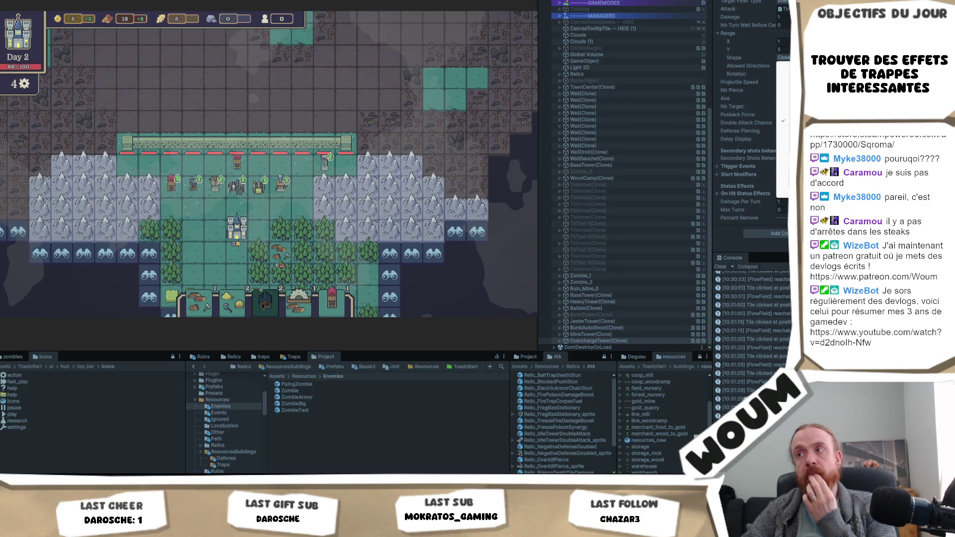
Leave the shape unchanged, review Allowed Directions, and check the Overcharge Tower's range in-game.
left_click(314, 199)
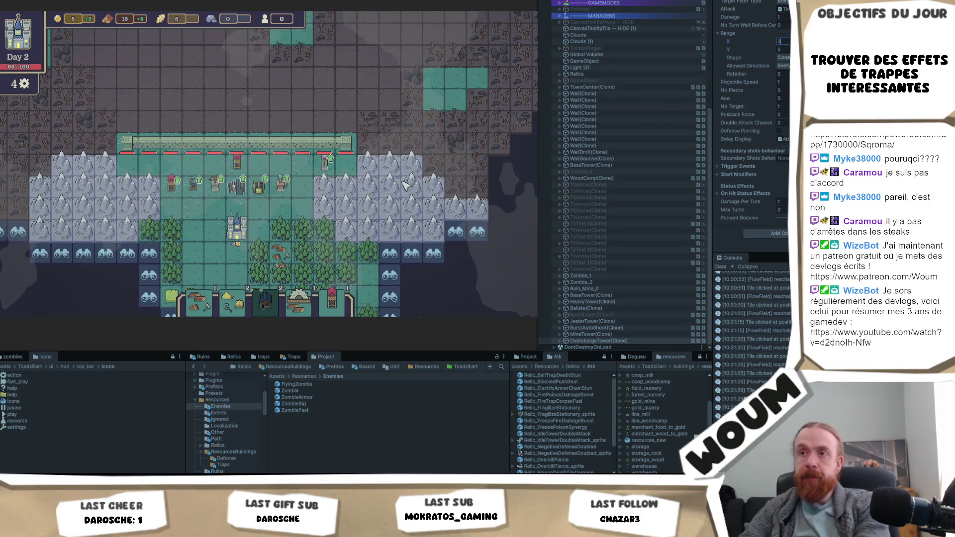
mouse_move(292, 194)
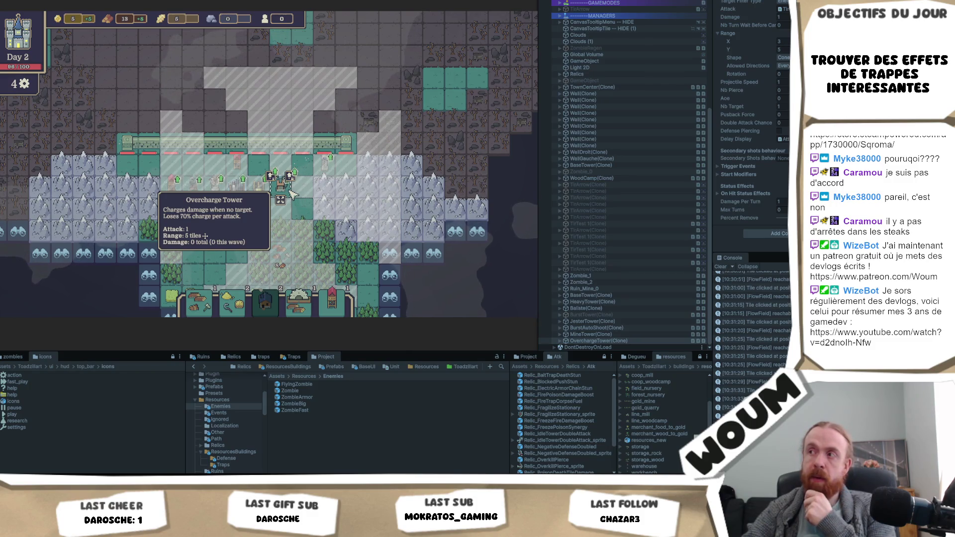
left_click(207, 235)
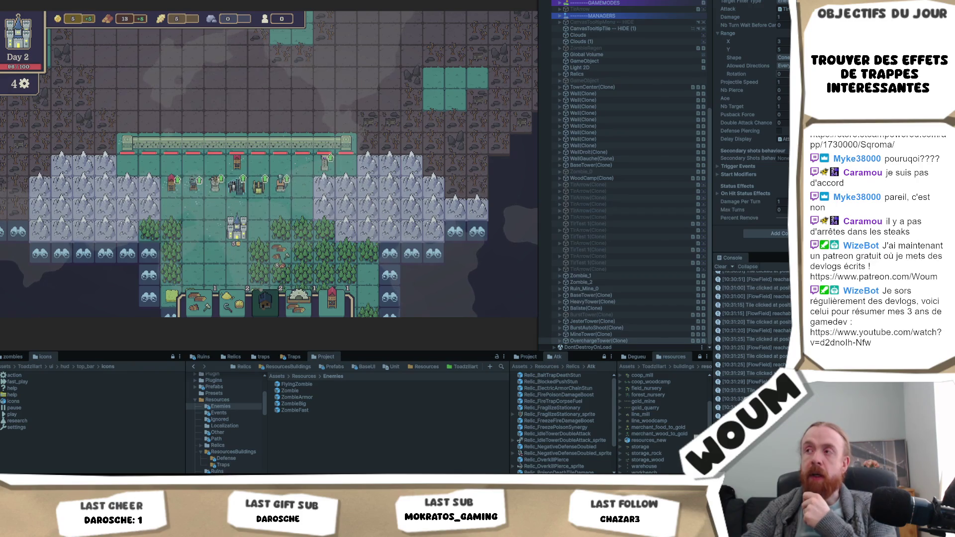
left_click(783, 65)
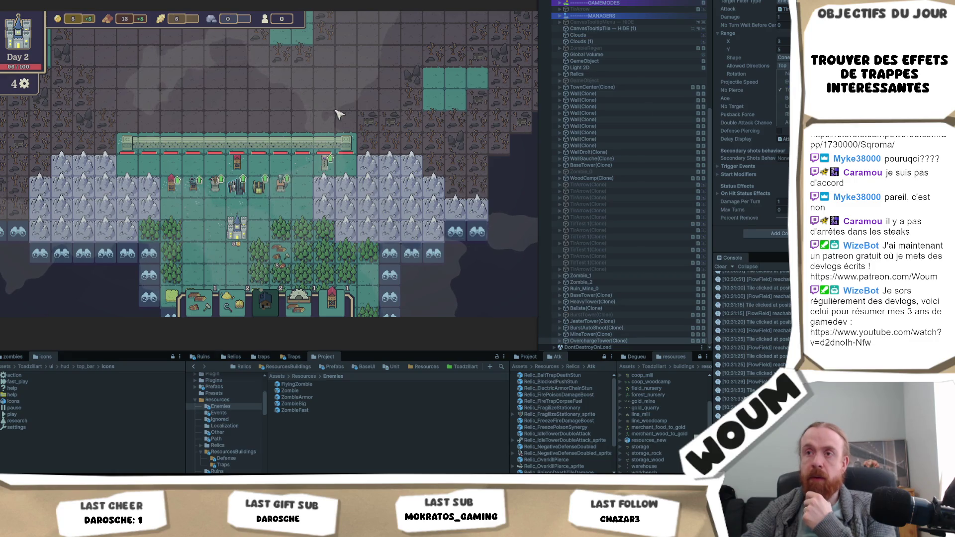
left_click(288, 193)
left_click(290, 194)
left_click(290, 194)
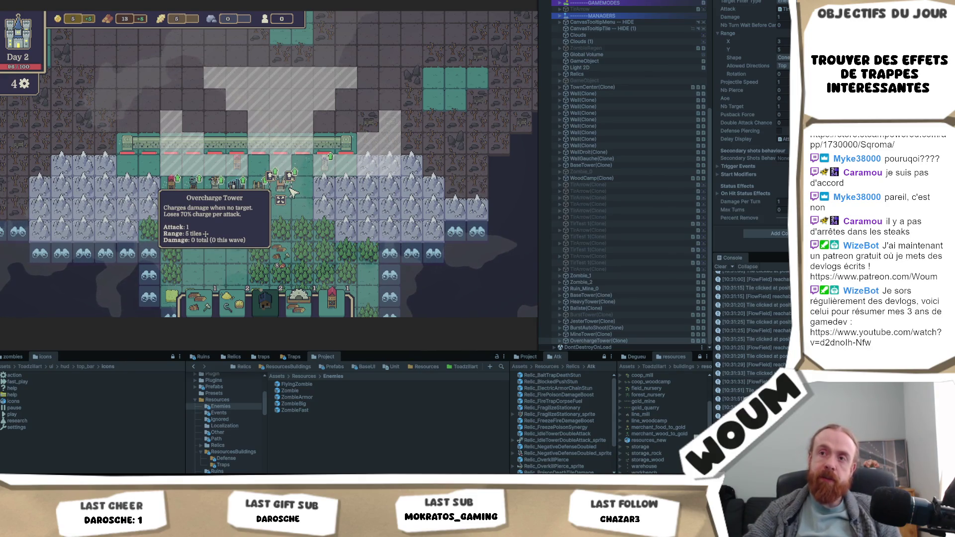
Move the Overcharge Tower to a new tile and place a Berserker Tower beside it.
left_click_drag(291, 191, 278, 209)
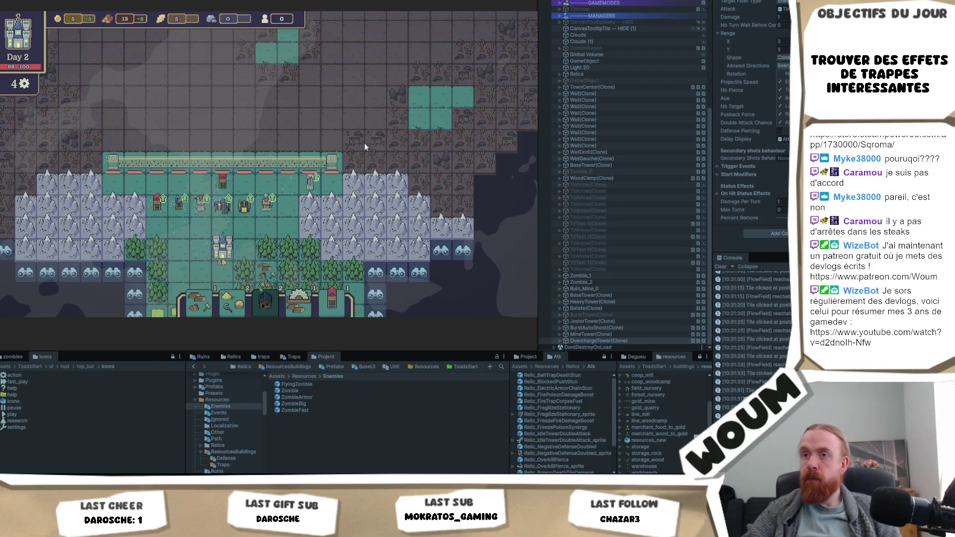
left_click(266, 202)
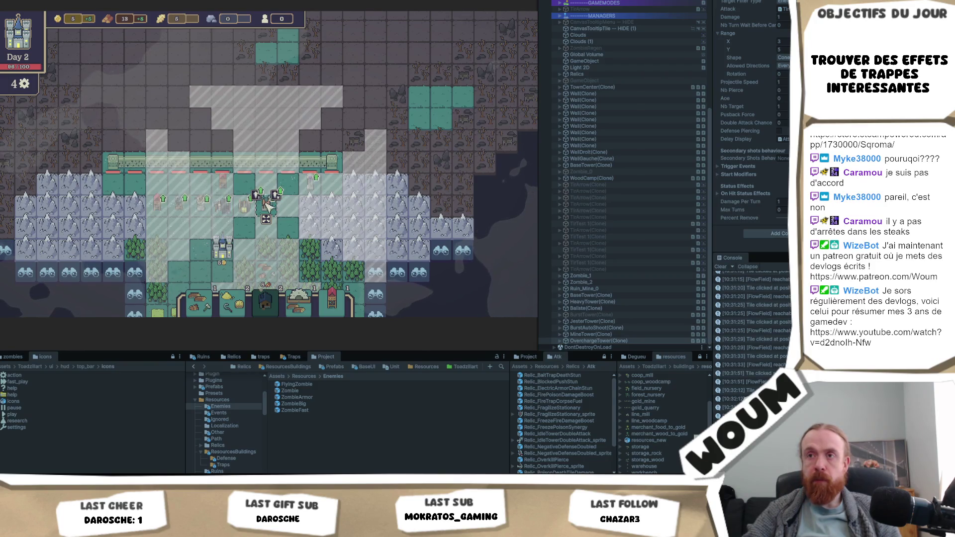
left_click(267, 203)
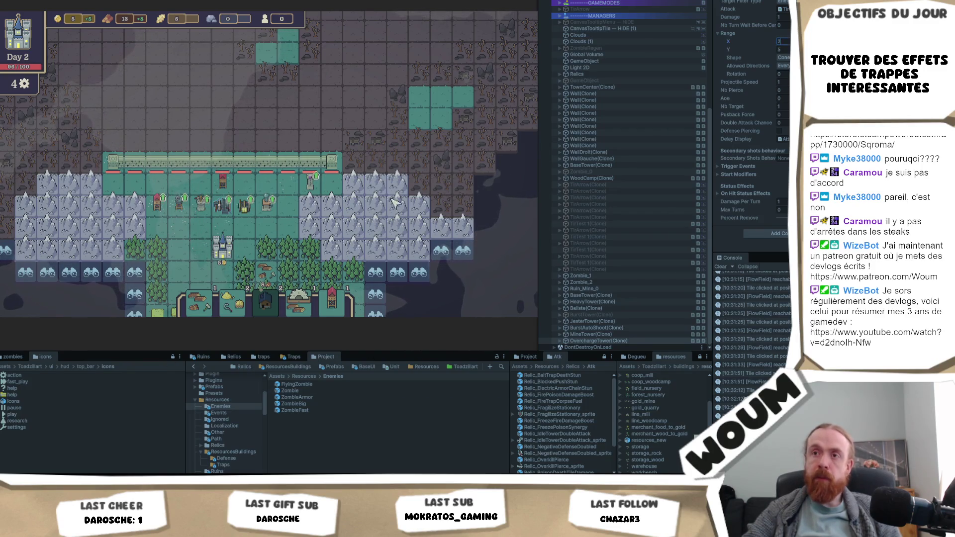
left_click(267, 203)
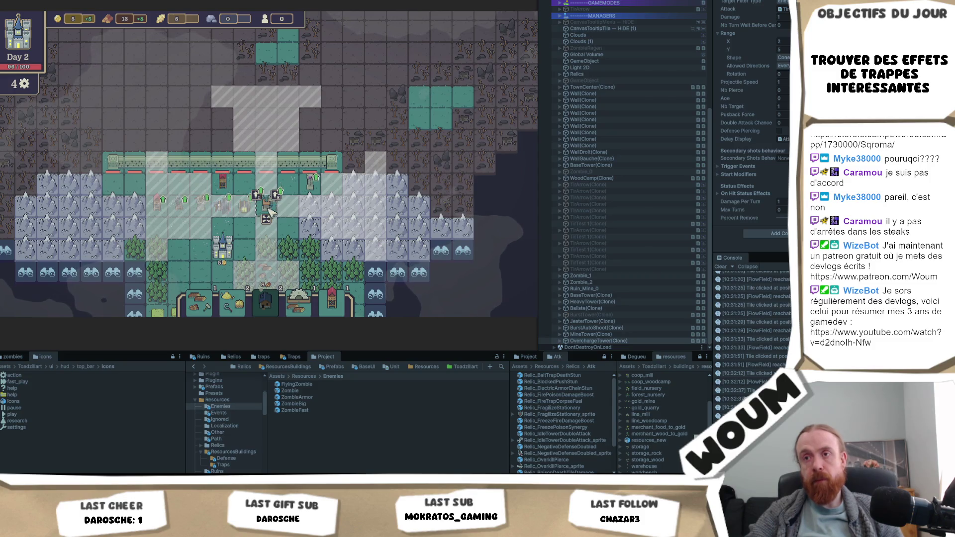
left_click_drag(330, 122, 311, 164)
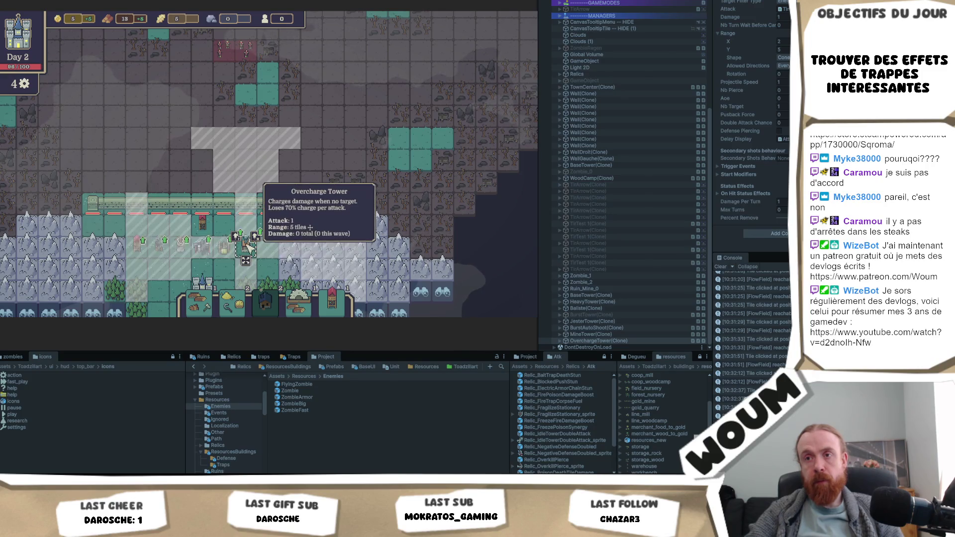
left_click(290, 225)
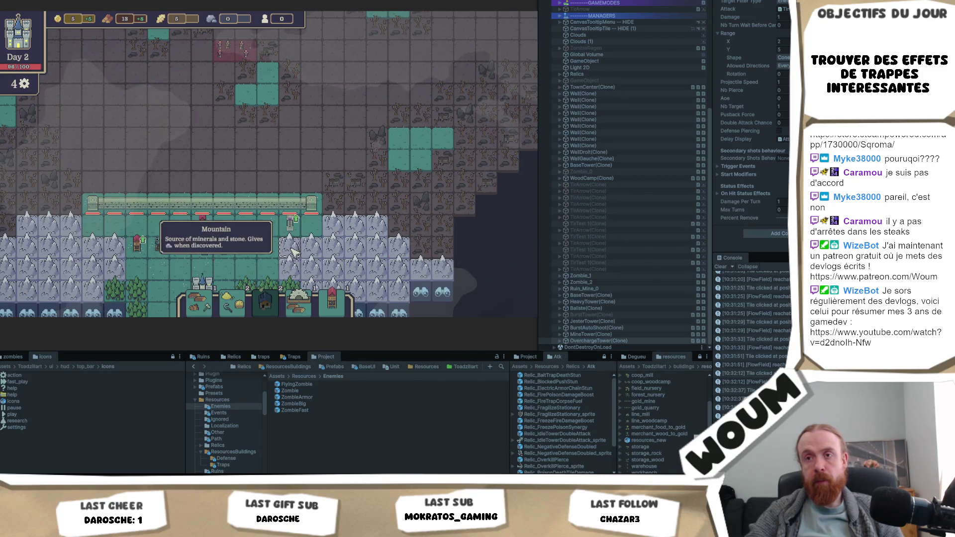
left_click(271, 252)
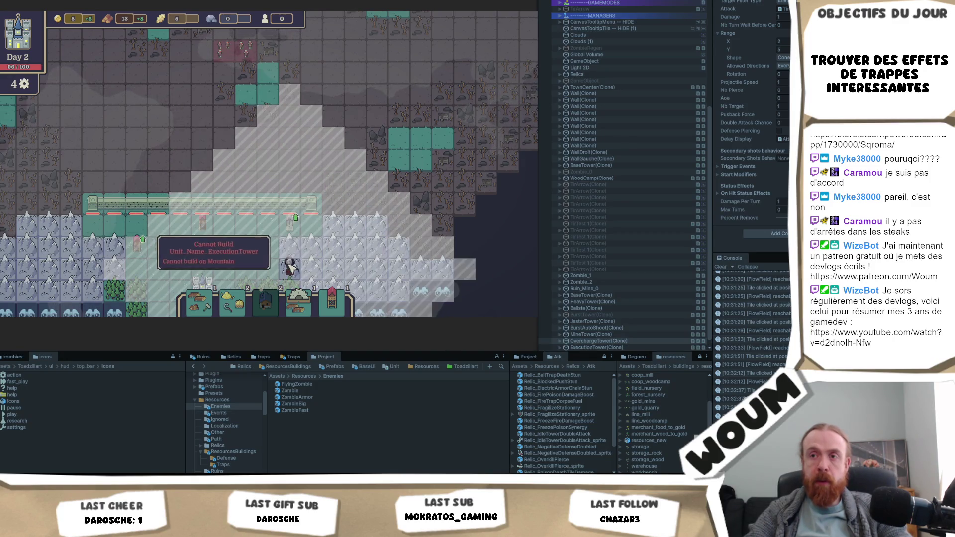
Move the Berserker Tower to a new tile and check its range there.
key("s")
left_click(189, 199)
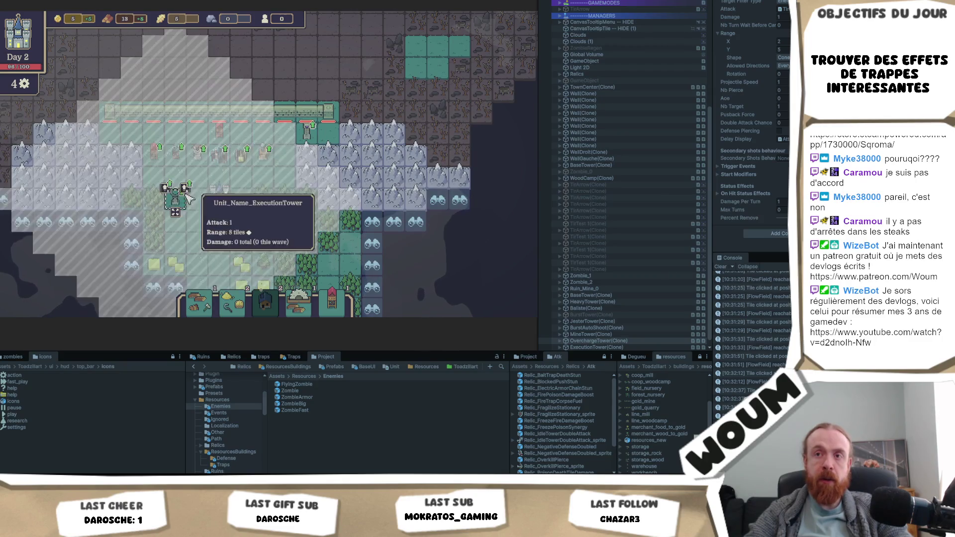
left_click(199, 200)
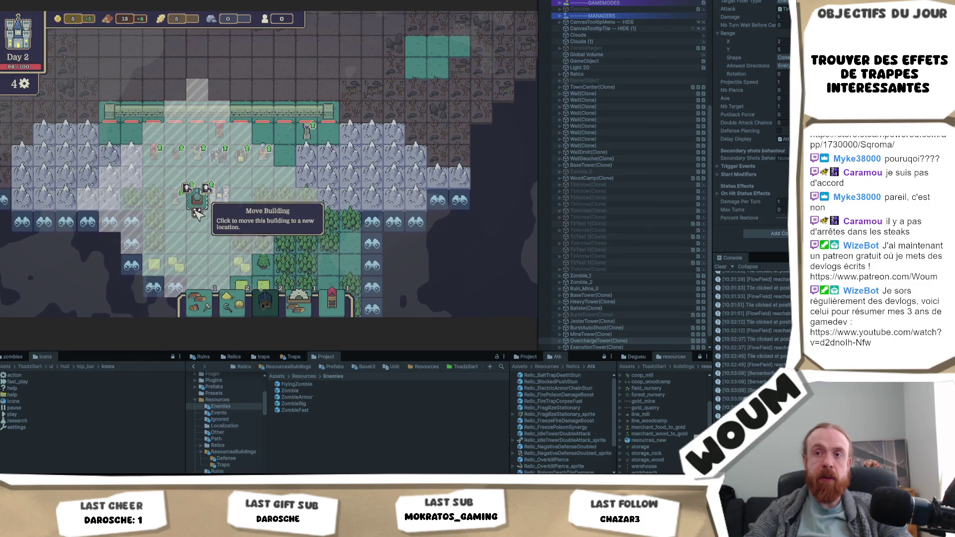
left_click(197, 212)
left_click(263, 155)
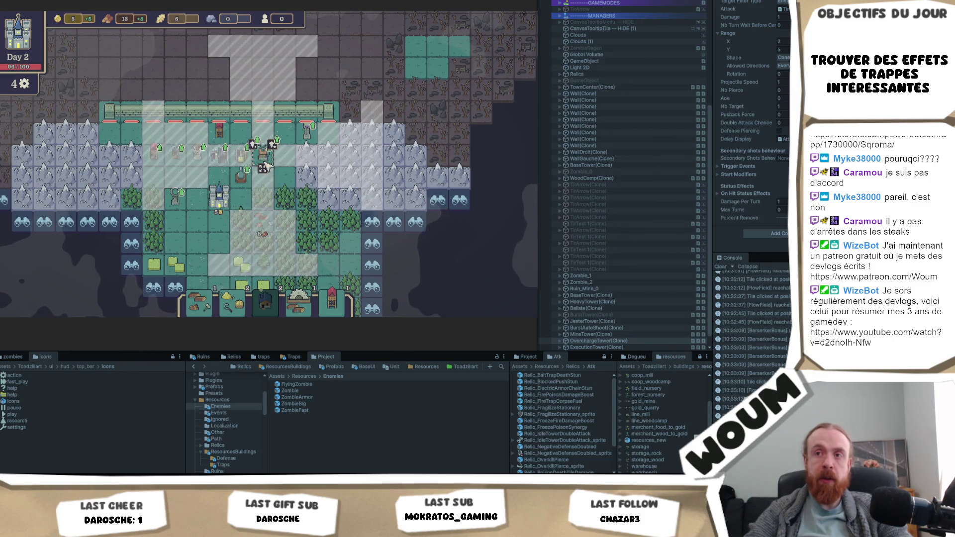
left_click(263, 155)
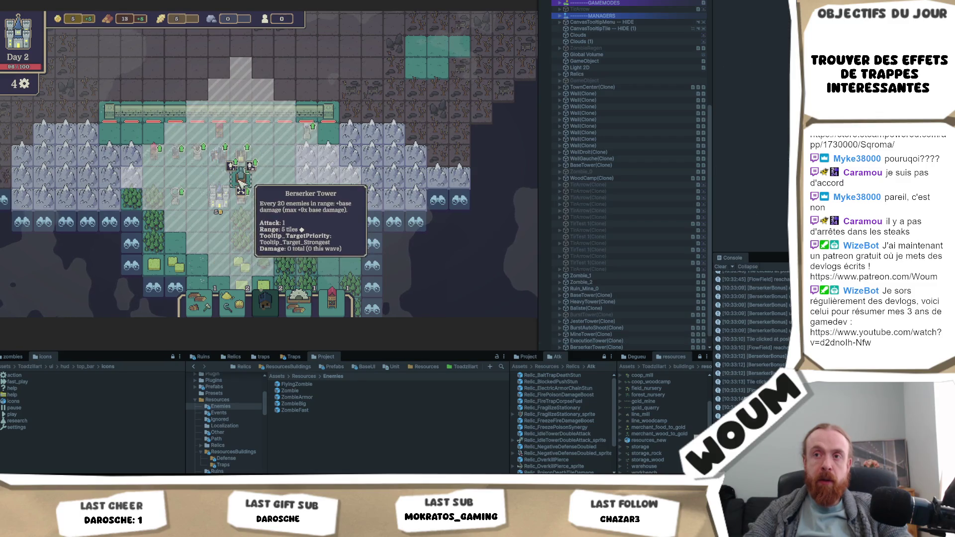
Return the Berserker Tower to its original tile, compare neighbouring ranges, and show the Resources folder.
left_click(263, 168)
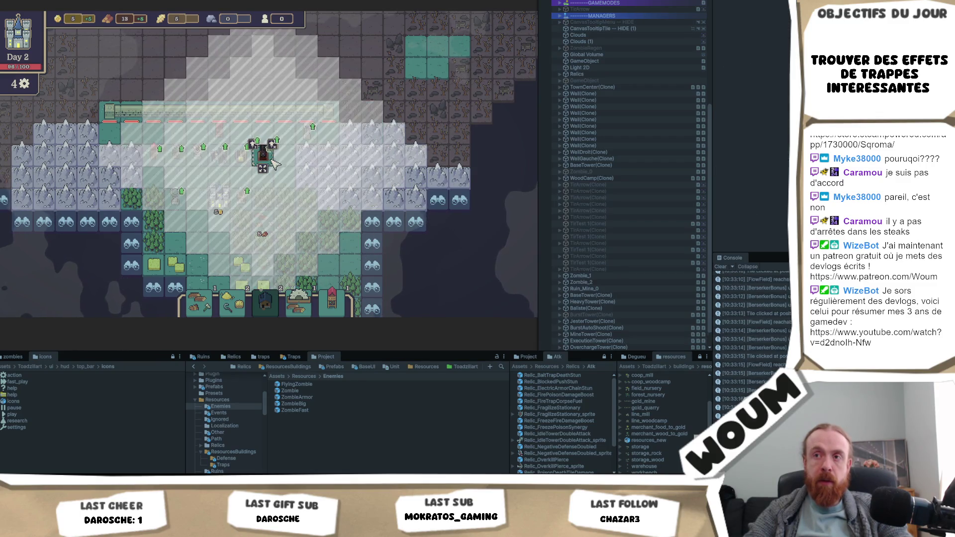
left_click(198, 253)
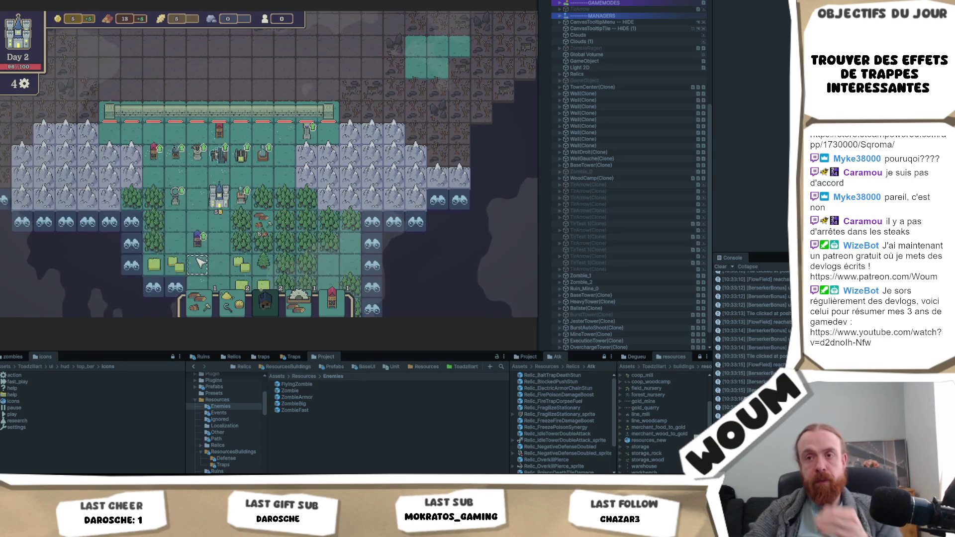
left_click(197, 256)
left_click(263, 167)
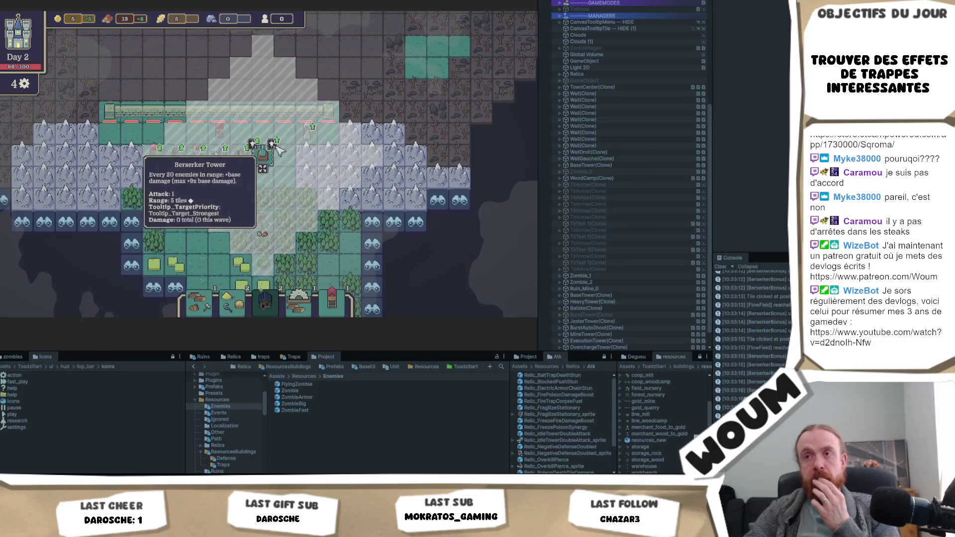
left_click(242, 198)
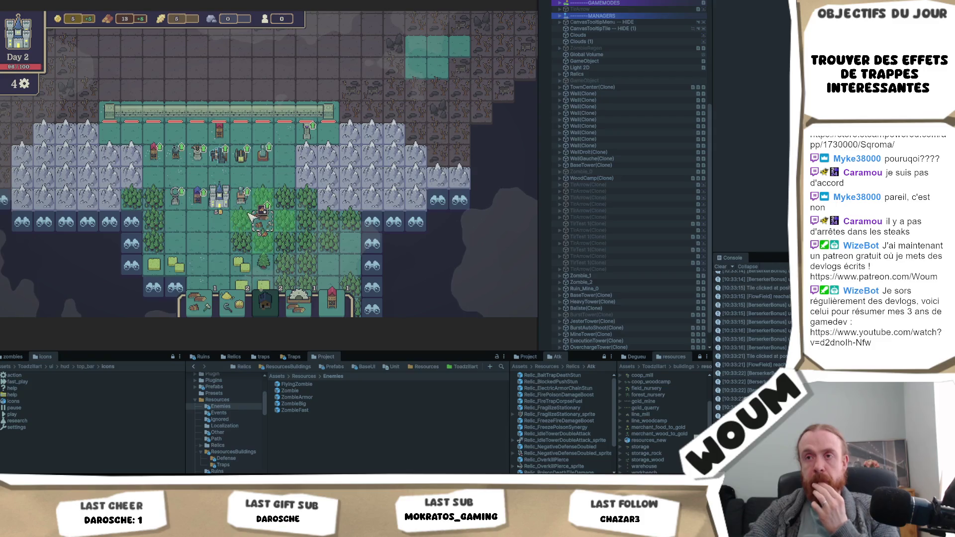
left_click(450, 289)
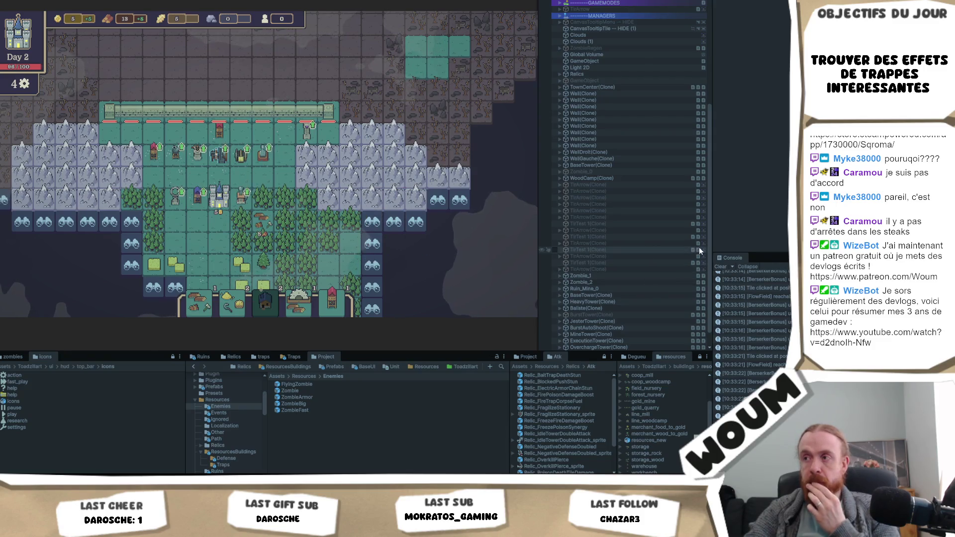
left_click(424, 367)
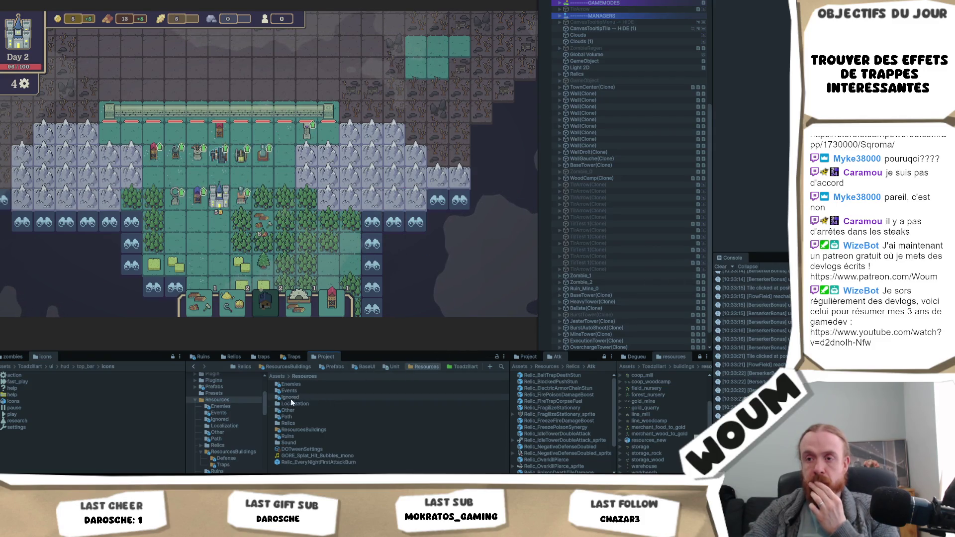
Open the FreezeTower prefab from the Defense assets folder.
left_click(228, 459)
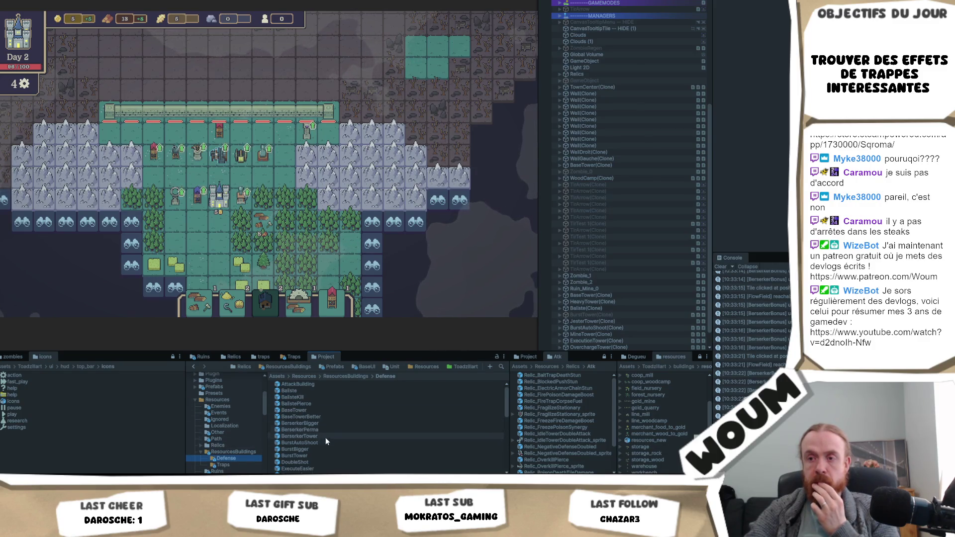
scroll(324, 450, "down", 2)
scroll(324, 451, "down", 2)
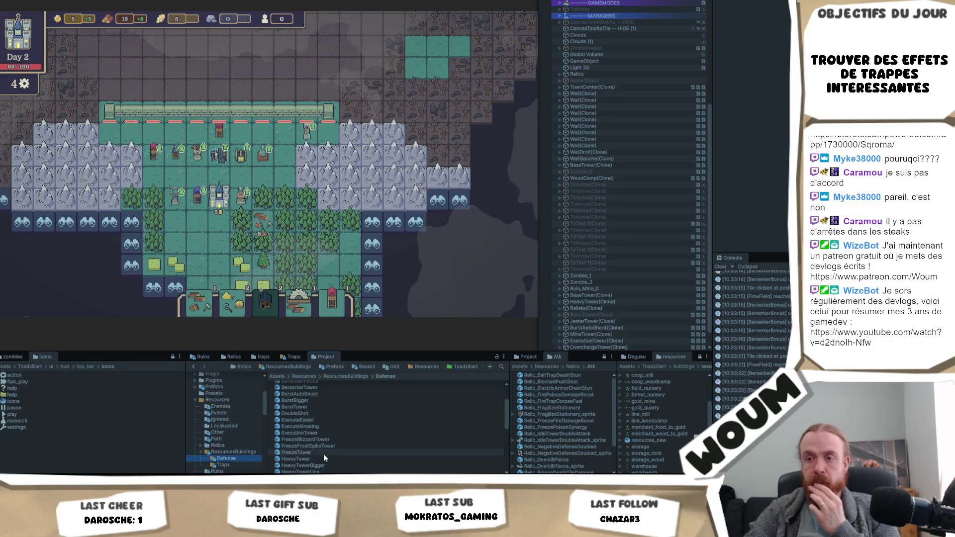
left_click(323, 453)
scroll(752, 100, "down", 10)
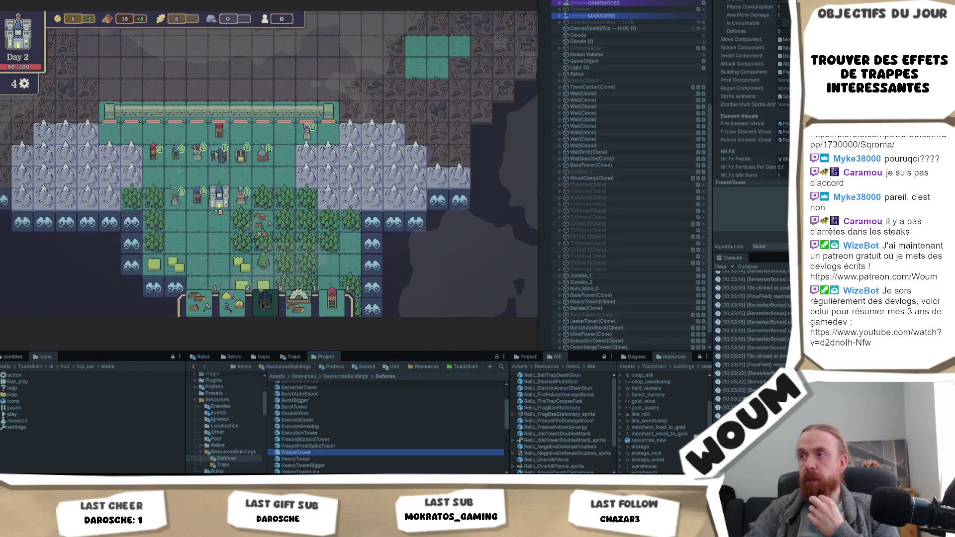
double_click(304, 453)
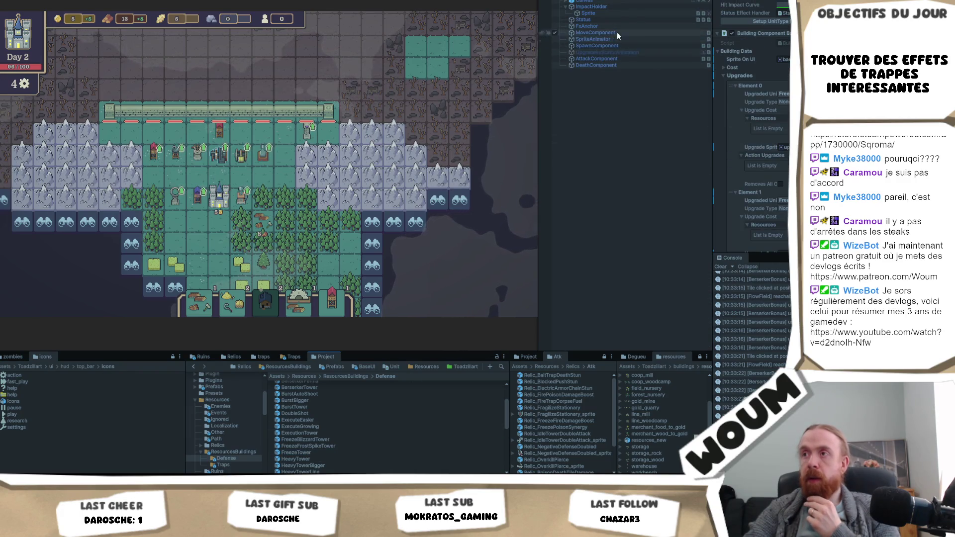
Set the FreezeTower's attack Range Shape to Cone, edit Range Y, and preview it in-game.
left_click(610, 58)
scroll(766, 103, "up", 5)
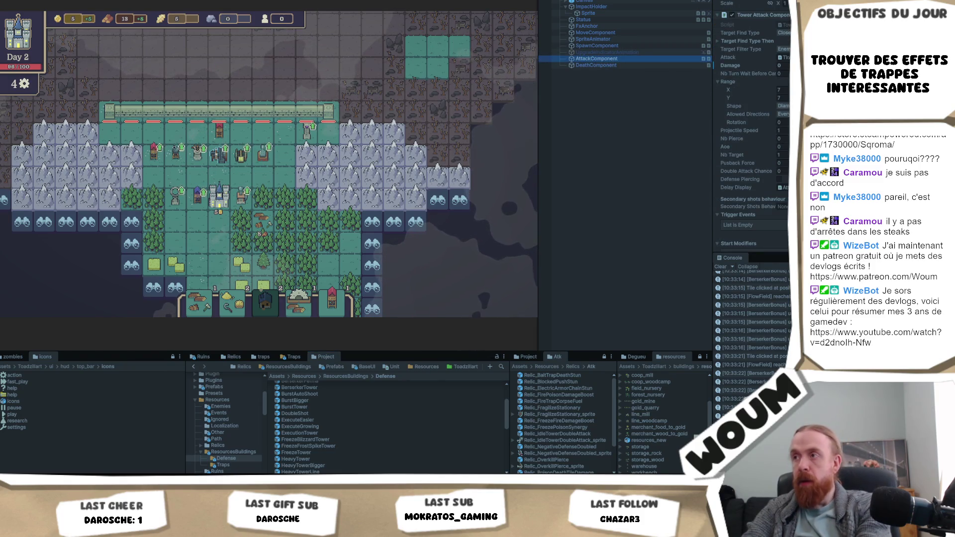
left_click(782, 114)
left_click(784, 123)
left_click(786, 97)
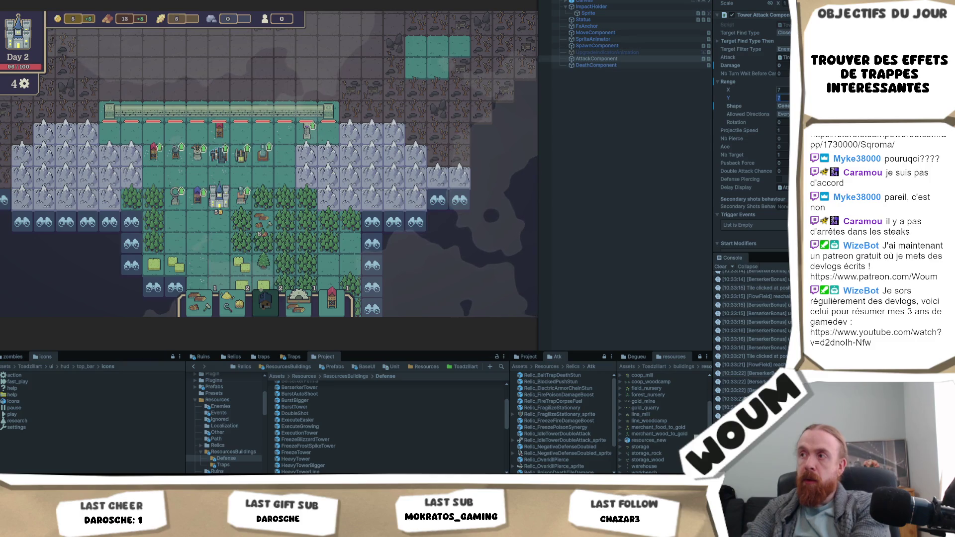
scroll(234, 189, "down", 3)
left_click(234, 185)
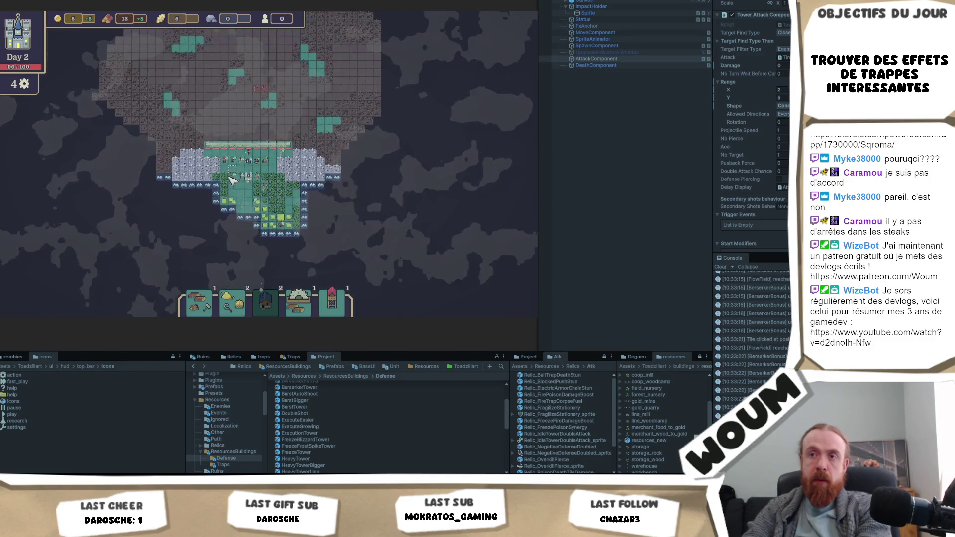
Move the Freeze Tower across several tiles to check its 2 by 5 cone range.
scroll(233, 185, "up", 2)
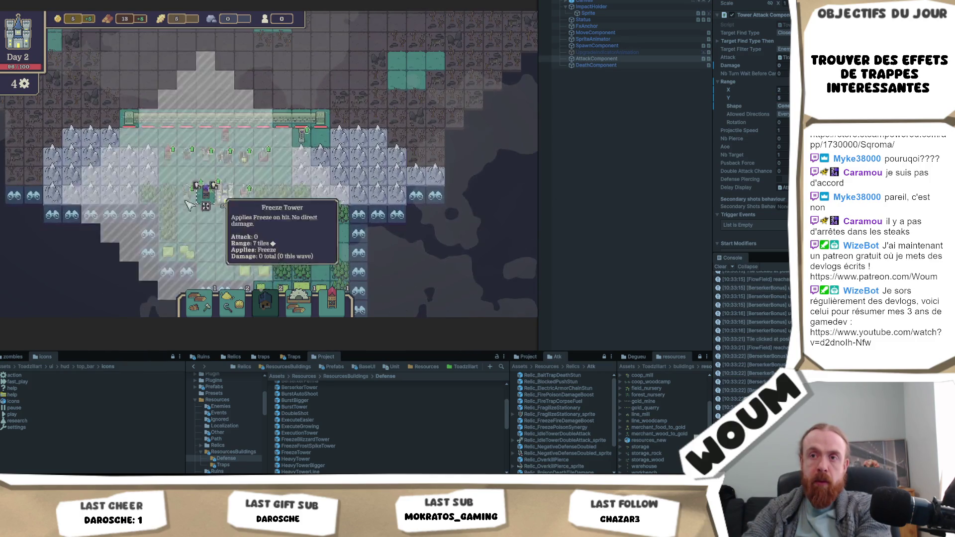
left_click(210, 223)
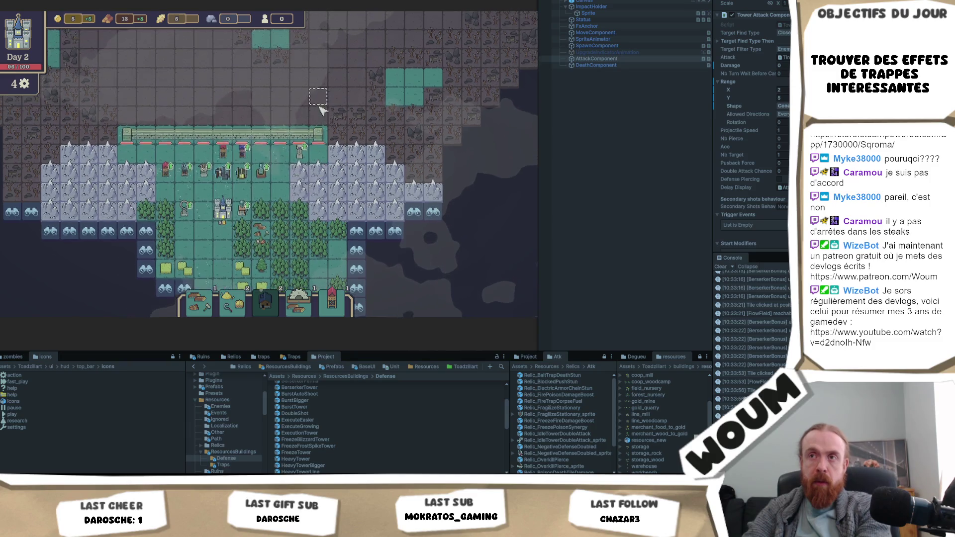
left_click(258, 168)
left_click(258, 164)
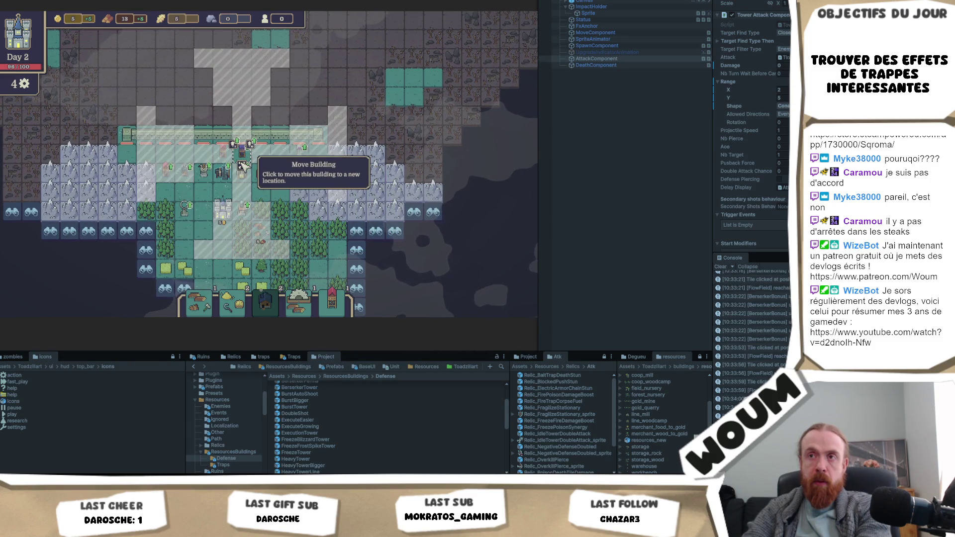
left_click(259, 167)
left_click(260, 166)
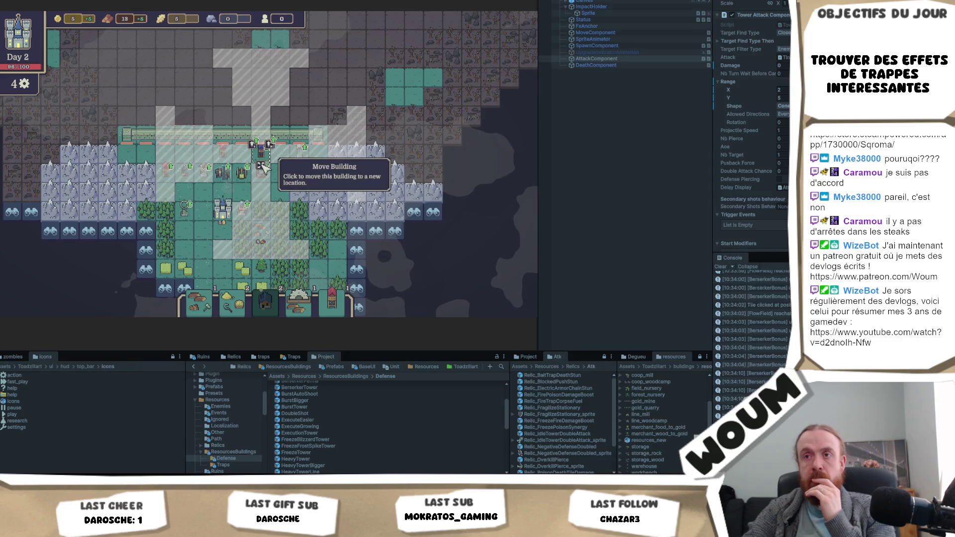
left_click(261, 166)
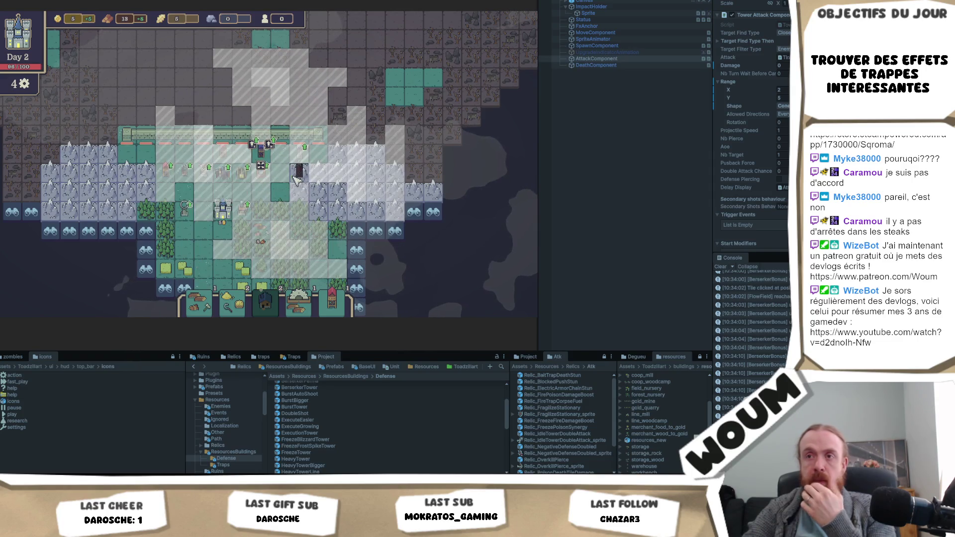
scroll(199, 242, "up", 2)
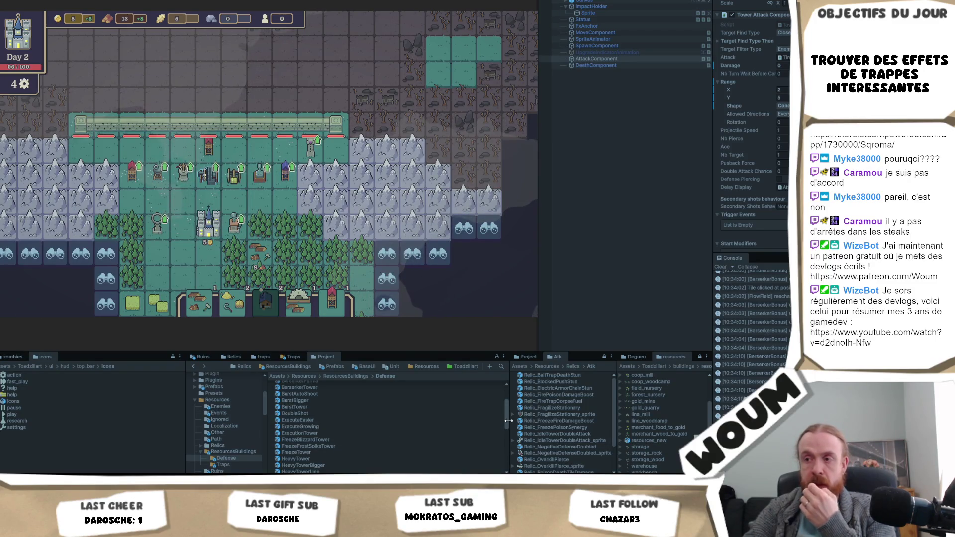
Select the OverchargeTower prefab in Project > Defense and open it for editing.
scroll(502, 456, "down", 10)
scroll(503, 448, "up", 5)
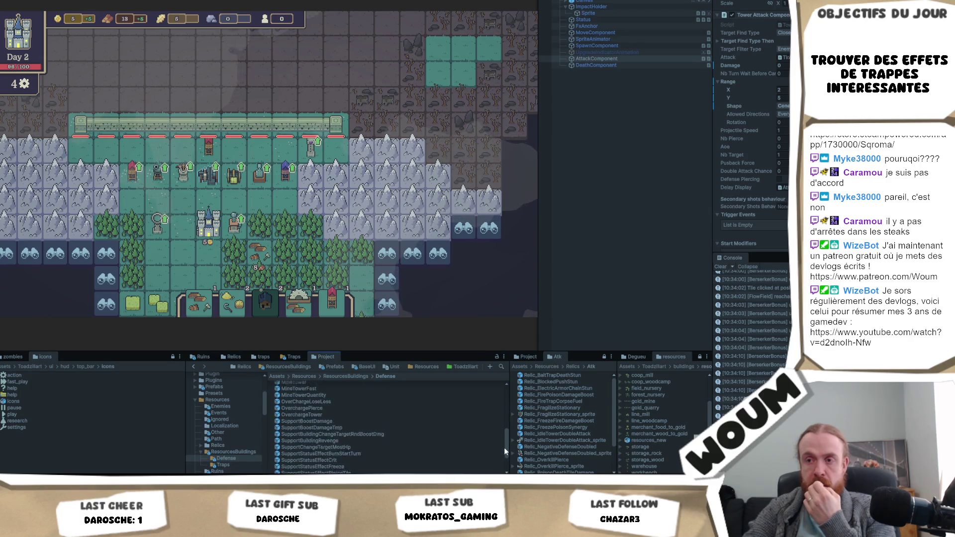
left_click(319, 458)
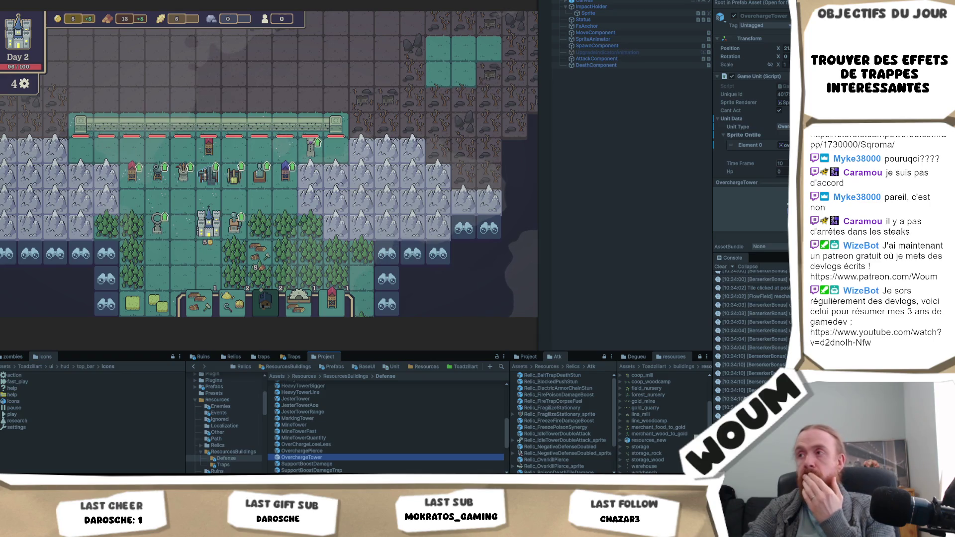
scroll(751, 125, "down", 5)
scroll(752, 99, "down", 8)
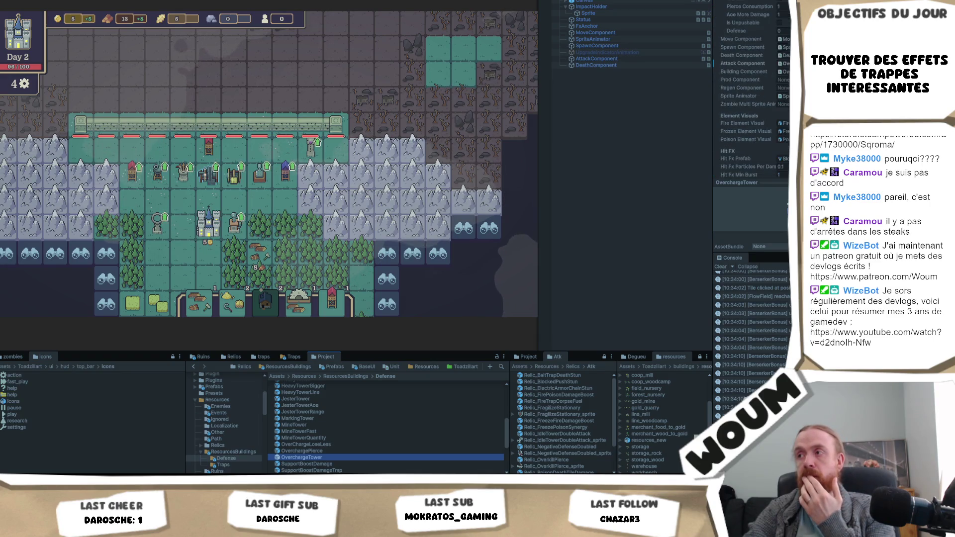
scroll(752, 89, "down", 4)
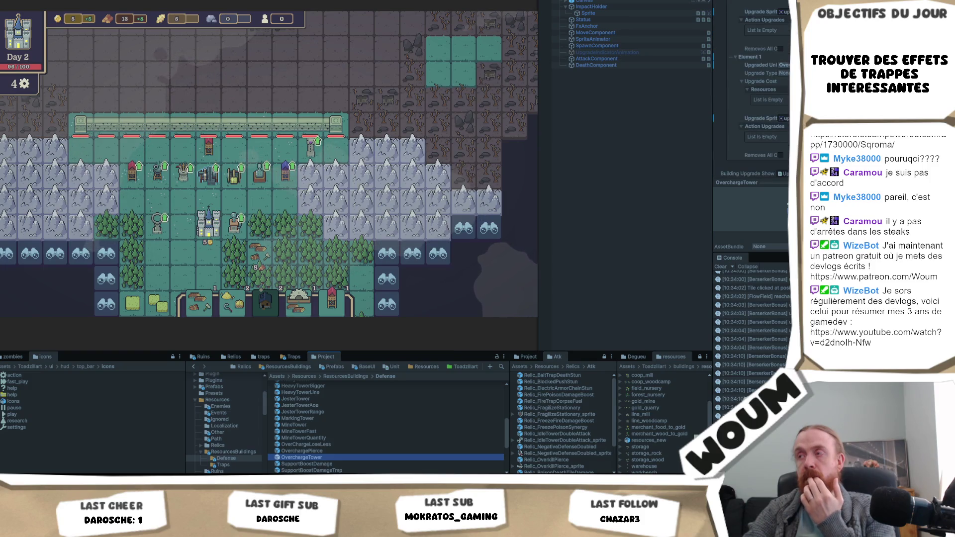
double_click(341, 457)
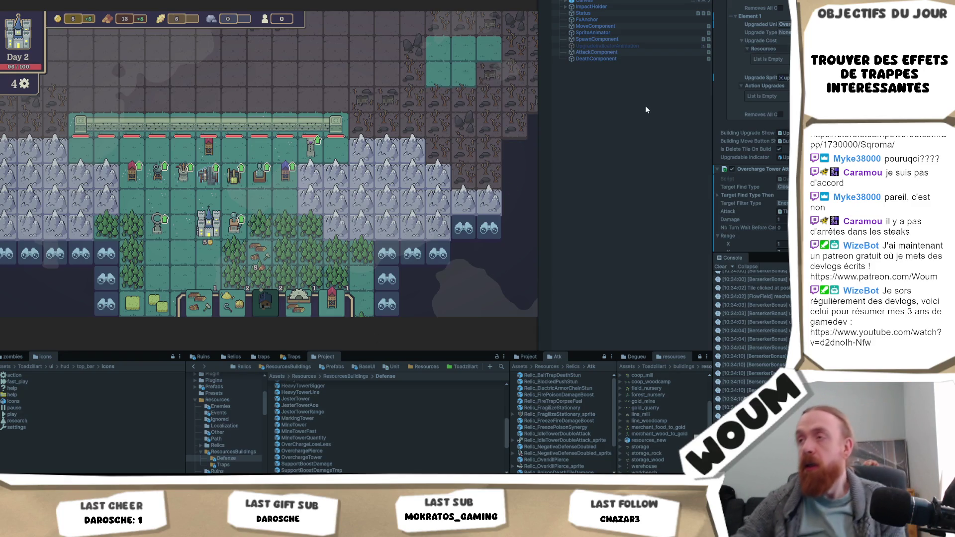
In the Overcharge Tower Attack settings, set Range X to 4.
left_click(652, 52)
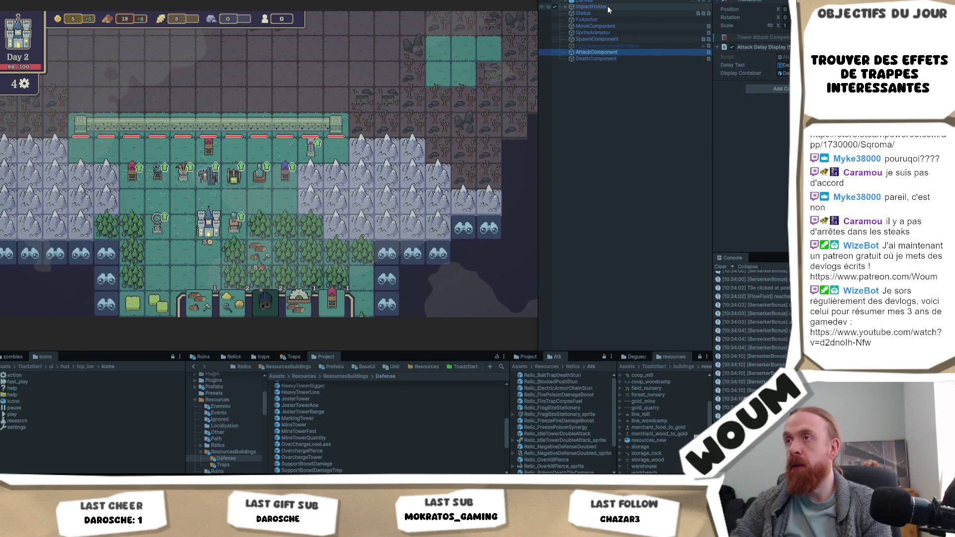
left_click(622, 1)
scroll(751, 140, "down", 10)
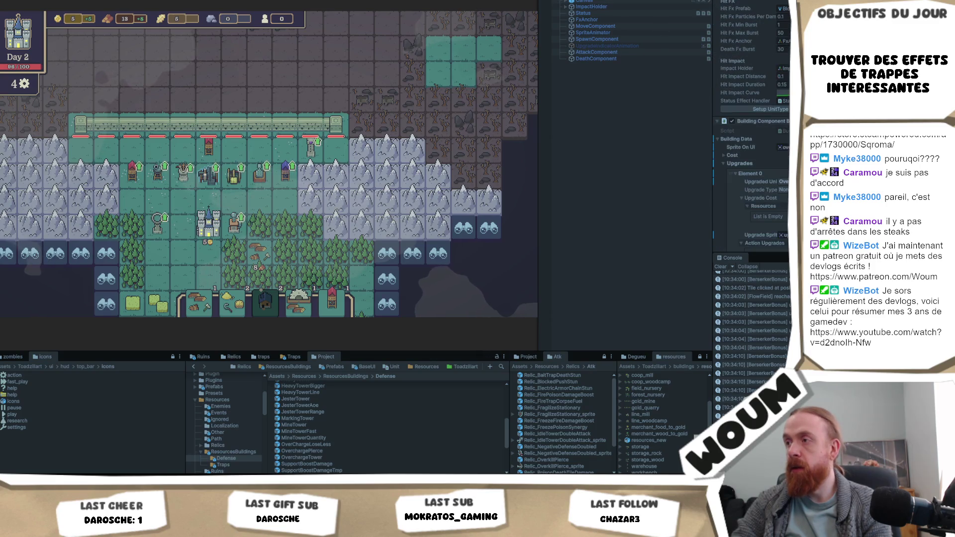
scroll(752, 149, "down", 5)
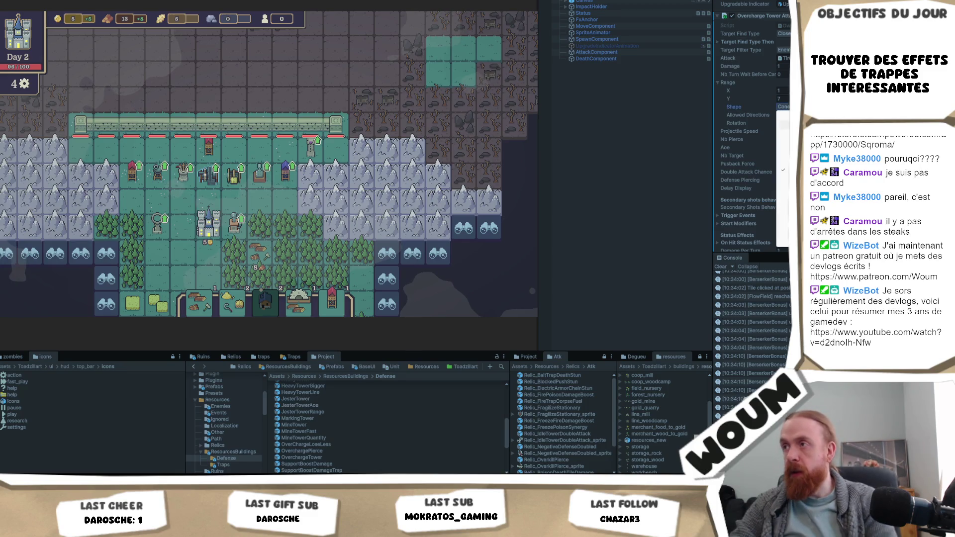
type("4")
key("Tab")
Set Range Y to 4 and relocate a building in the running game to test it.
type("4")
scroll(247, 222, "down", 5)
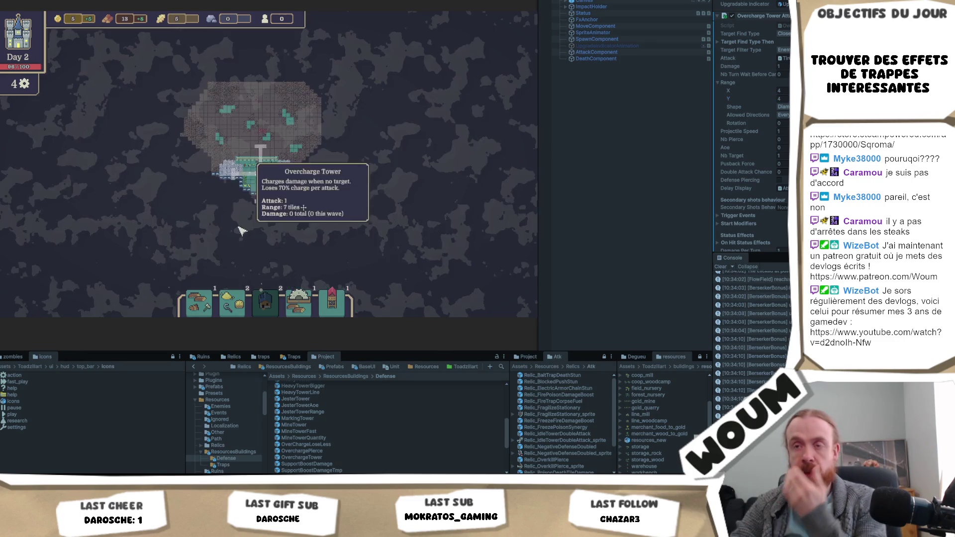
scroll(256, 194, "up", 5)
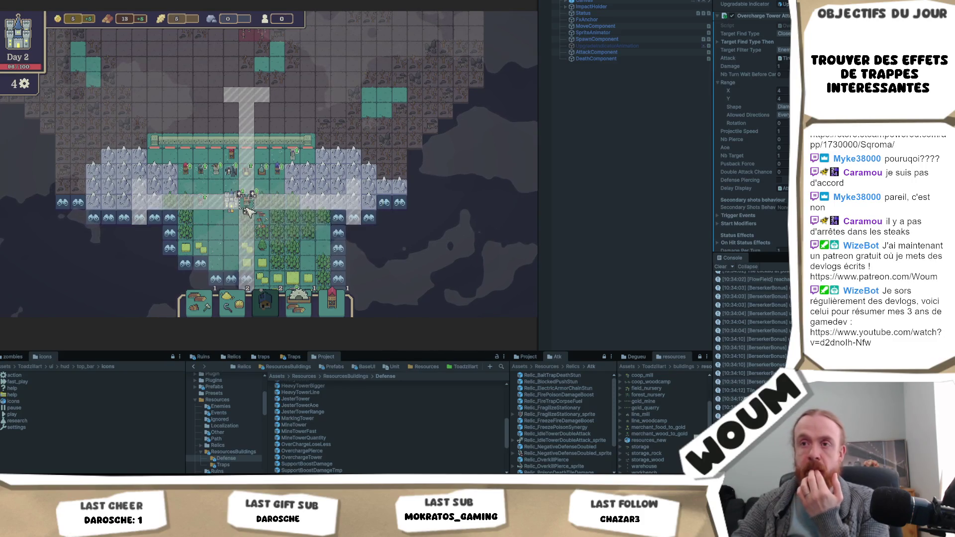
left_click(248, 212)
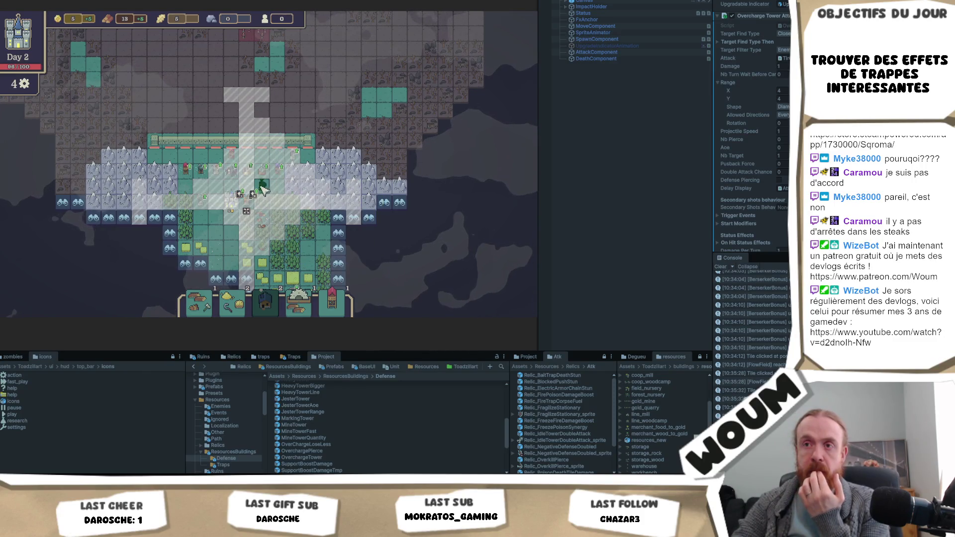
scroll(267, 199, "up", 2)
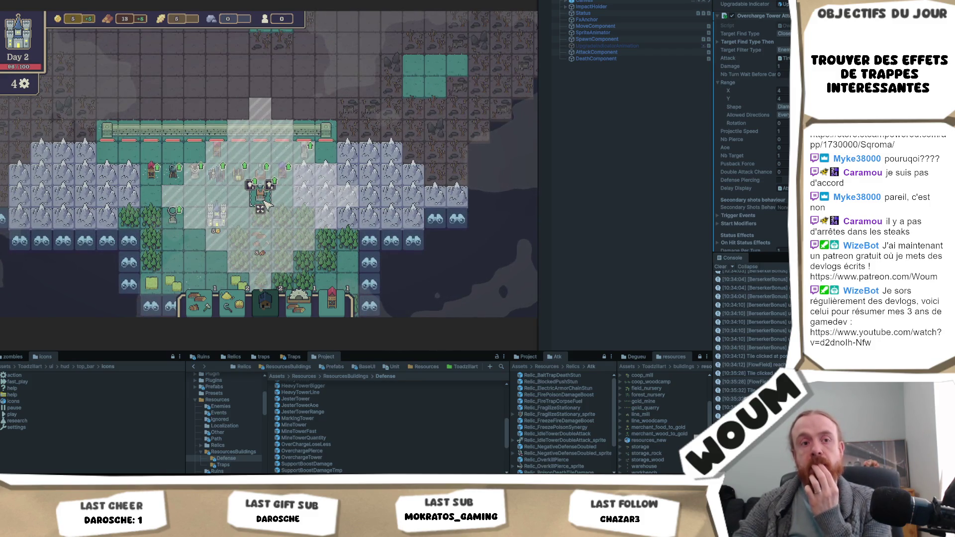
left_click(267, 204)
Change the Overcharge Tower's range to 3 by 3.
left_click(780, 91)
type("3")
key("Tab")
type("3")
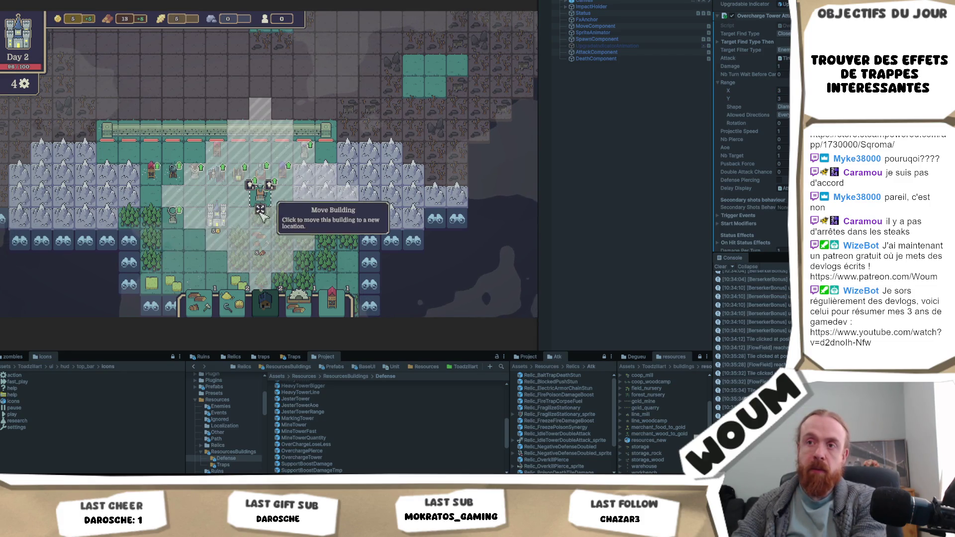
Move the Freeze Tower onto the outlying green tiles, then bring the Steam store browser forward.
left_click(270, 208)
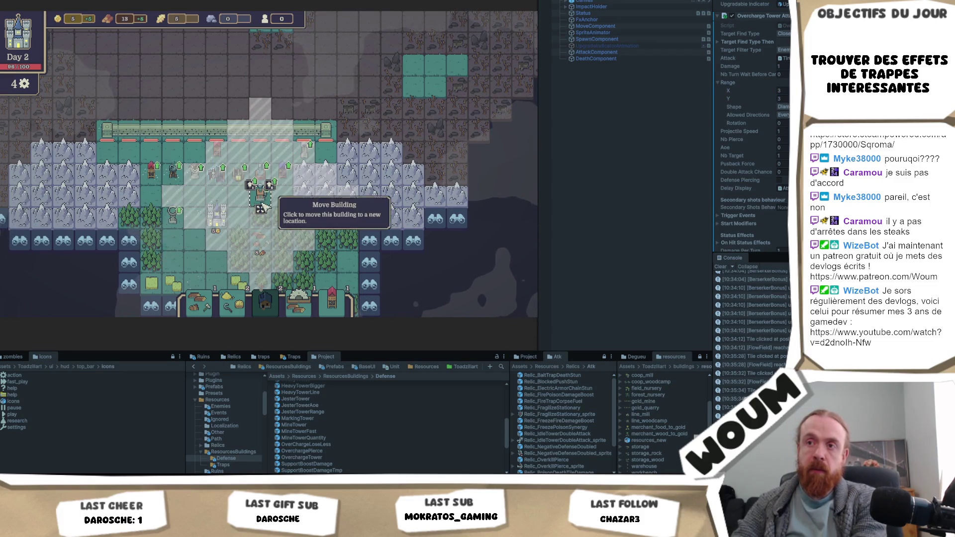
left_click(414, 60)
key("w")
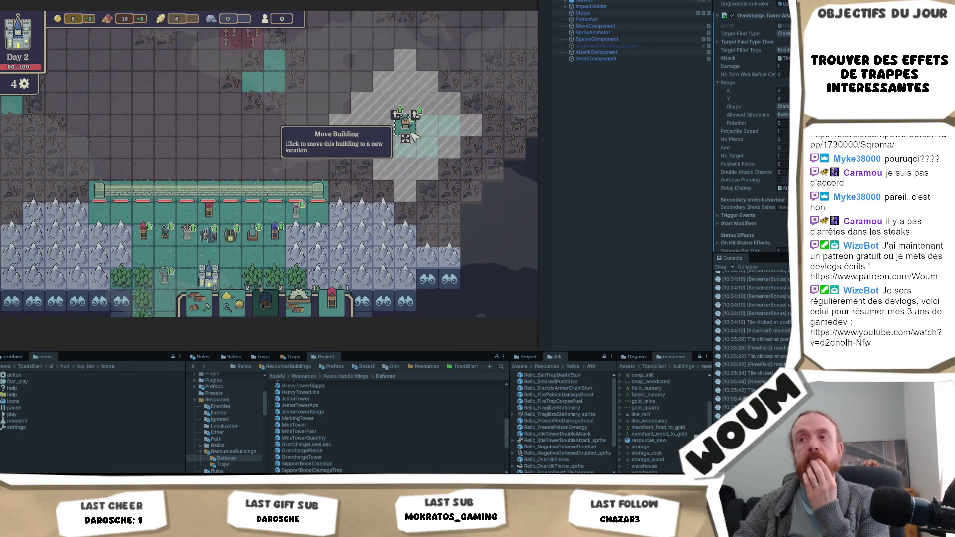
key("w")
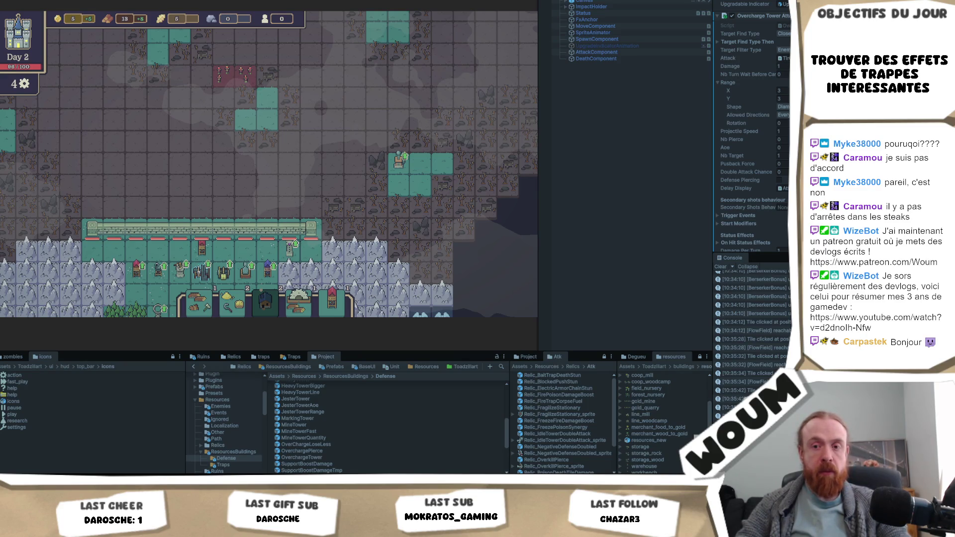
mouse_move(96, 479)
left_click(95, 458)
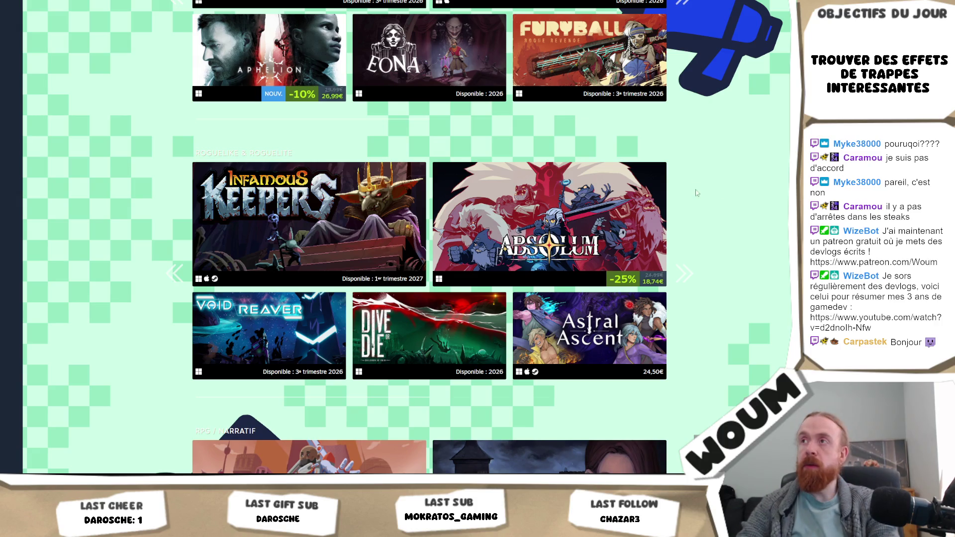
key("alt+Tab")
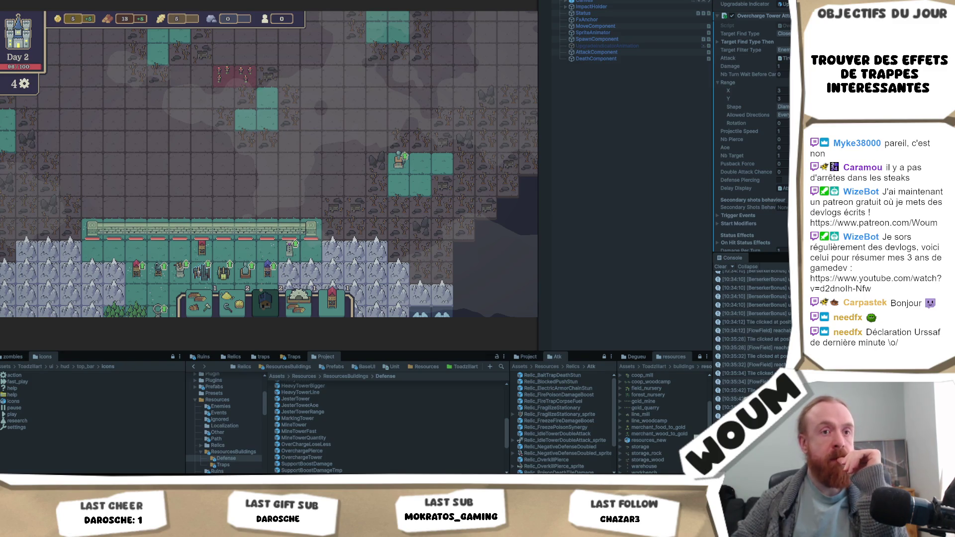
left_click(398, 158)
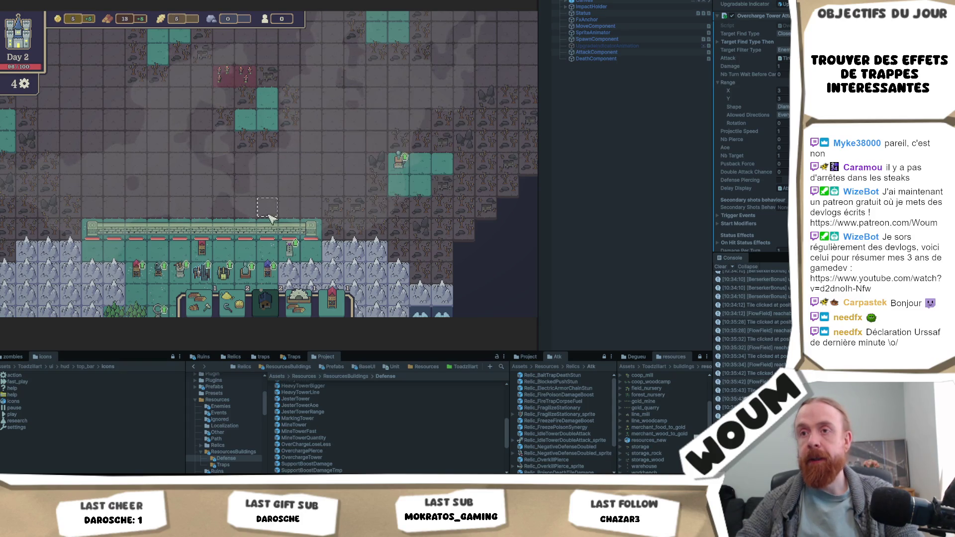
Move the tower from the outlying green tiles back inside the base beside the wall.
scroll(271, 219, "down", 2)
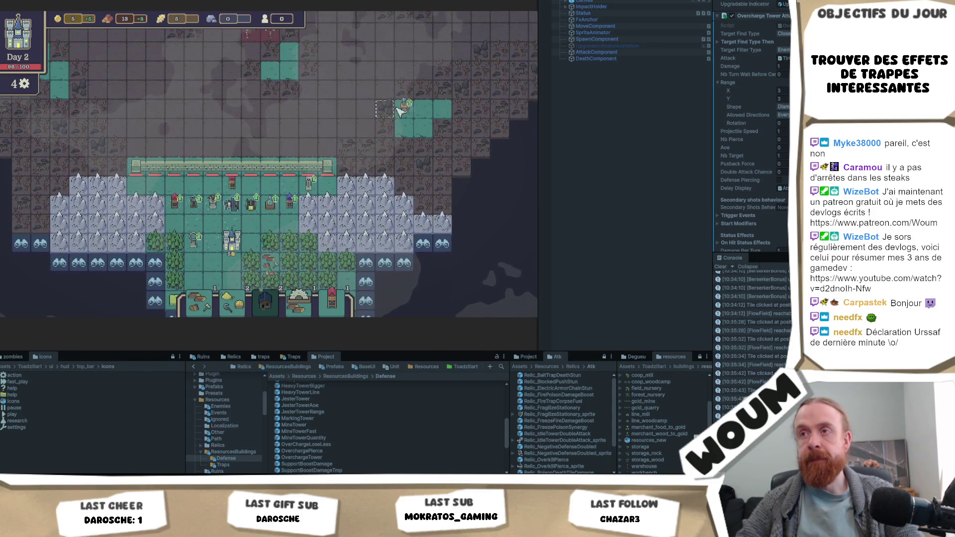
left_click(405, 124)
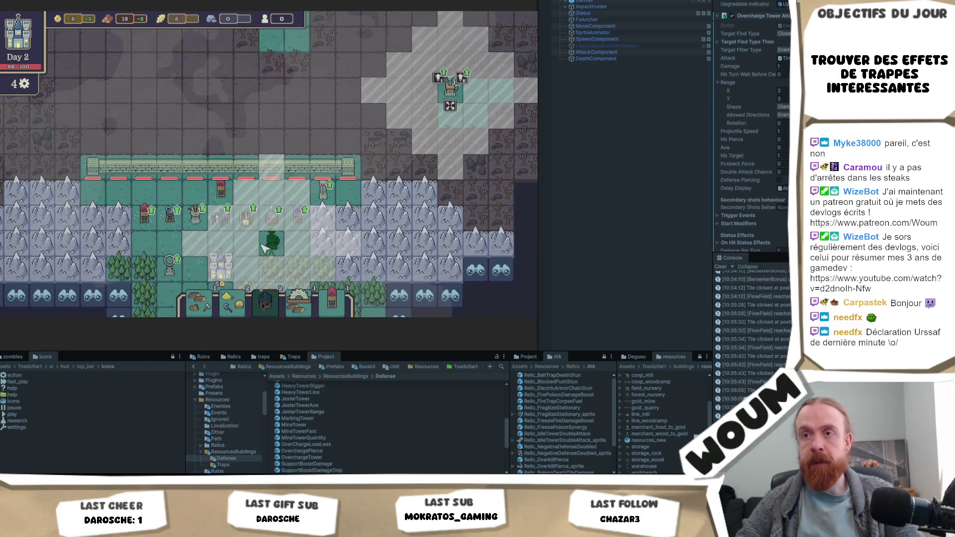
left_click(247, 240)
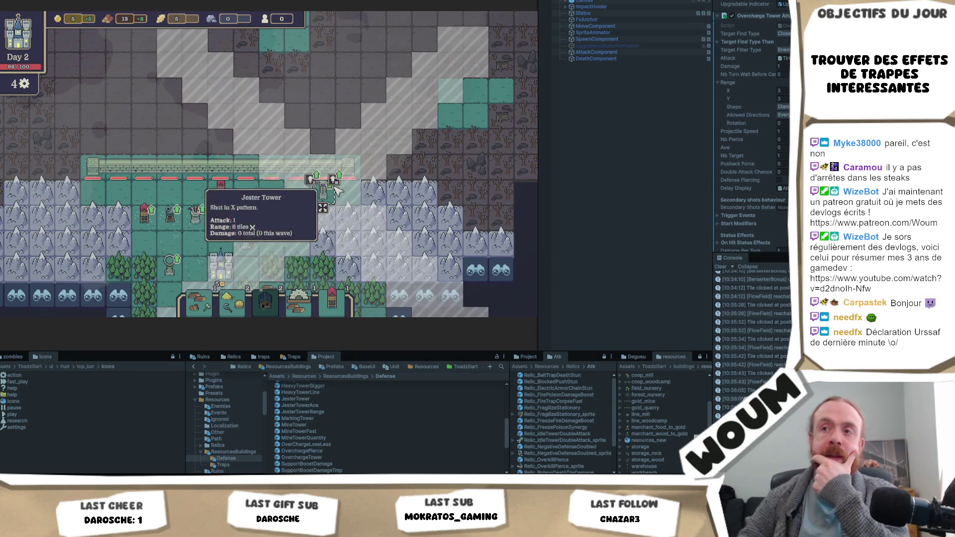
scroll(387, 120, "down", 2)
mouse_move(387, 120)
left_mouse_down()
mouse_move(369, 245)
mouse_move(391, 96)
mouse_move(361, 146)
left_mouse_up()
scroll(362, 146, "up", 2)
Compare the range overlays of the towers lined up in the base.
mouse_move(326, 188)
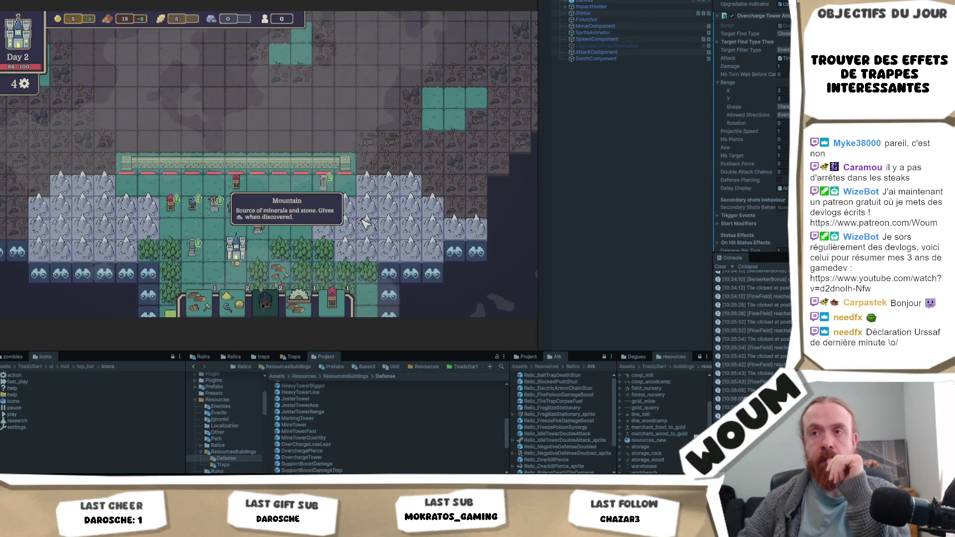
left_click_drag(342, 248, 341, 256)
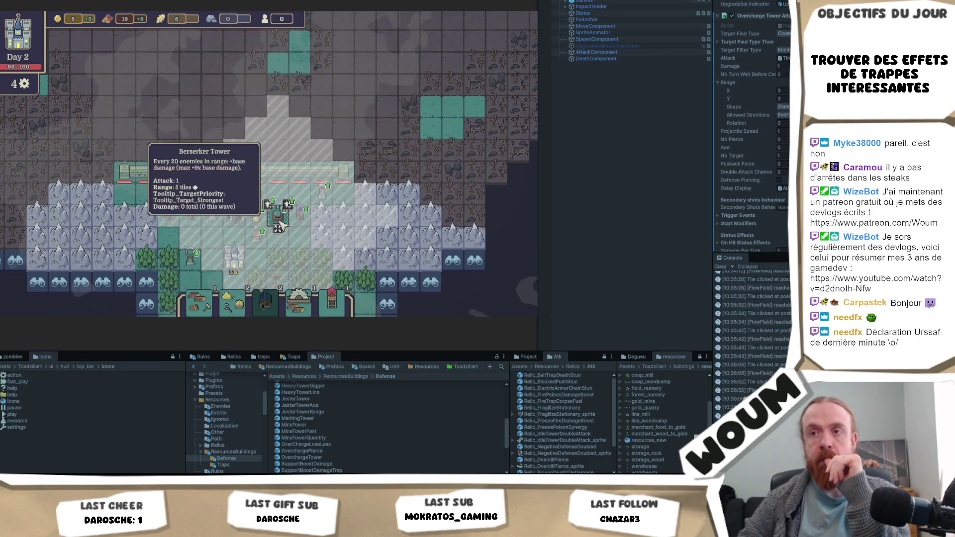
mouse_move(259, 234)
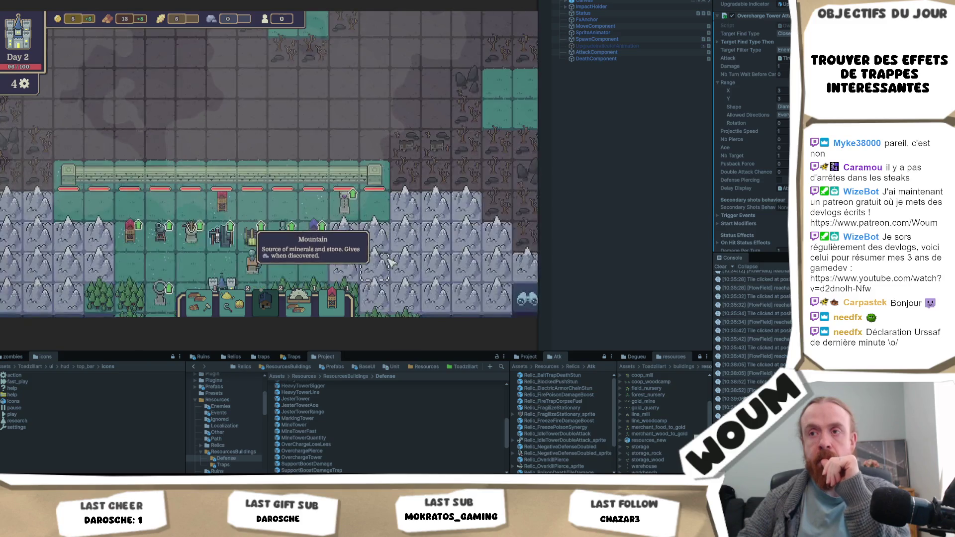
scroll(205, 226, "up", 2)
mouse_move(168, 215)
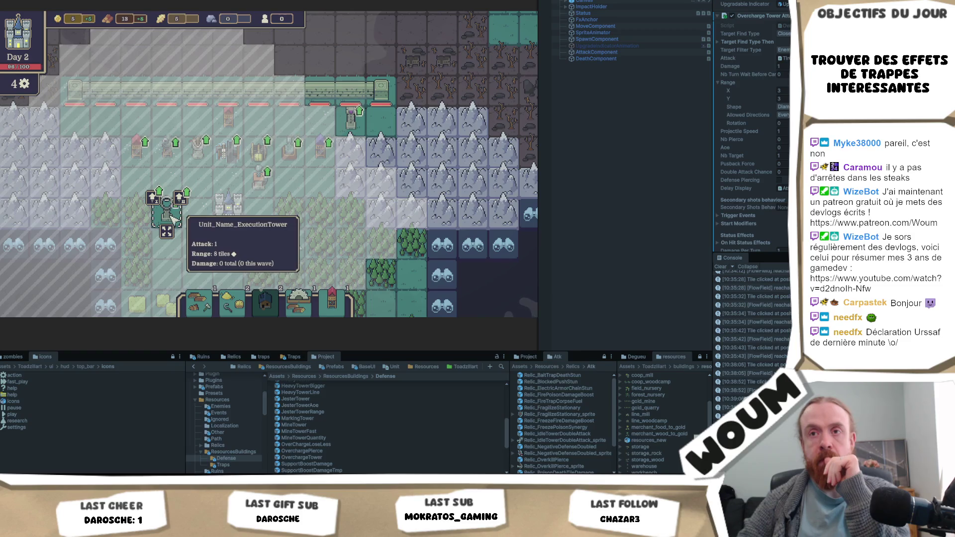
scroll(196, 223, "down", 2)
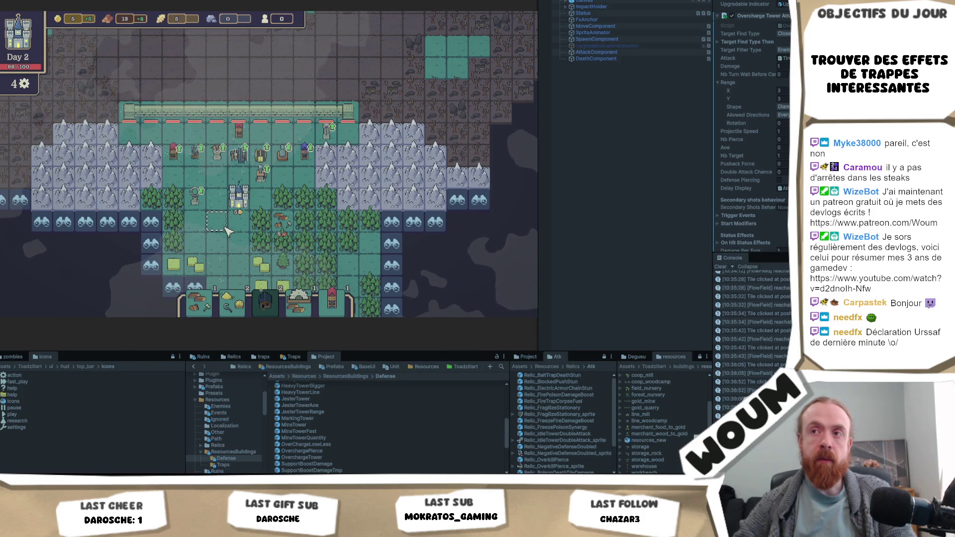
Select the Freeze Tower to inspect its range, then deselect it.
left_click(312, 155)
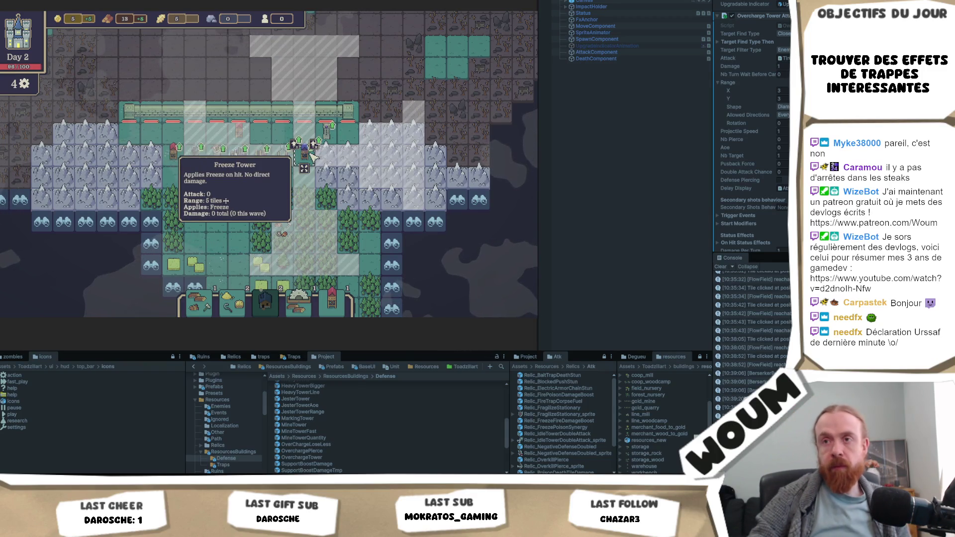
left_click_drag(312, 156, 267, 246)
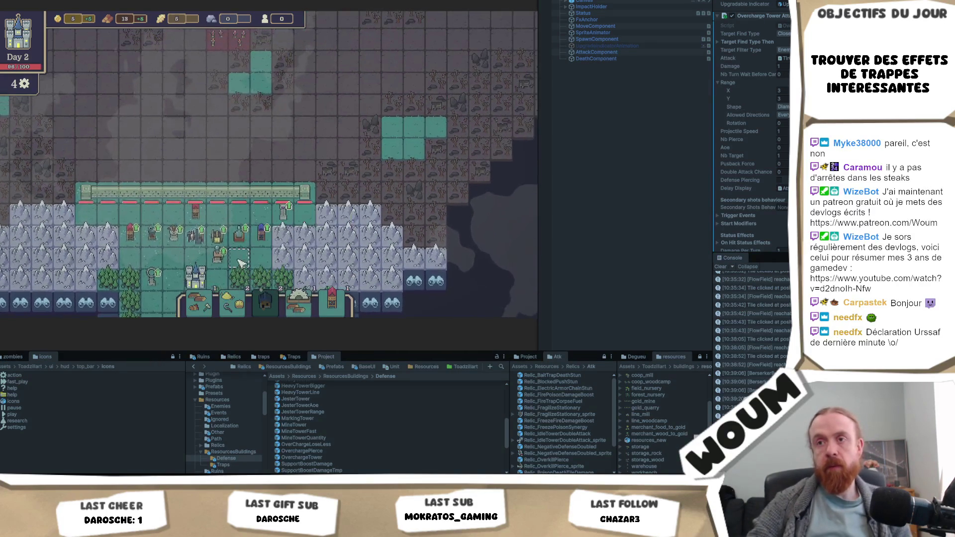
left_click(280, 239)
mouse_move(272, 237)
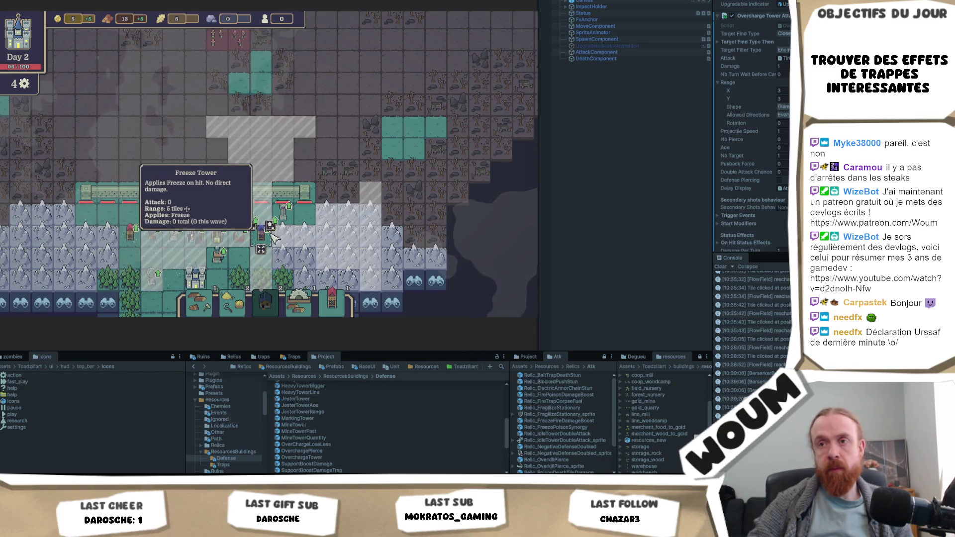
mouse_move(293, 215)
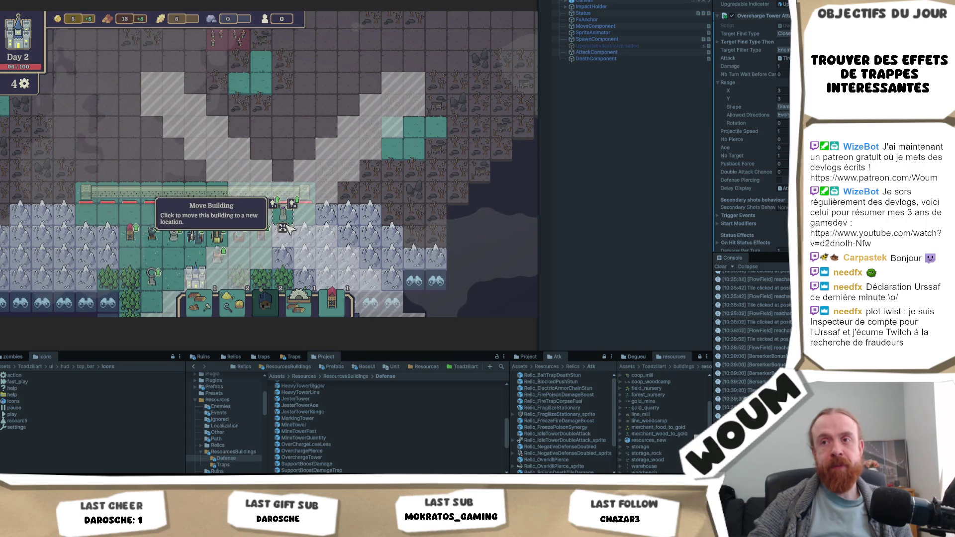
Place the held tower one tile right and relocate another tower to a new tile.
mouse_move(285, 228)
left_mouse_down()
mouse_move(305, 228)
mouse_move(282, 225)
left_mouse_up()
left_click(283, 227)
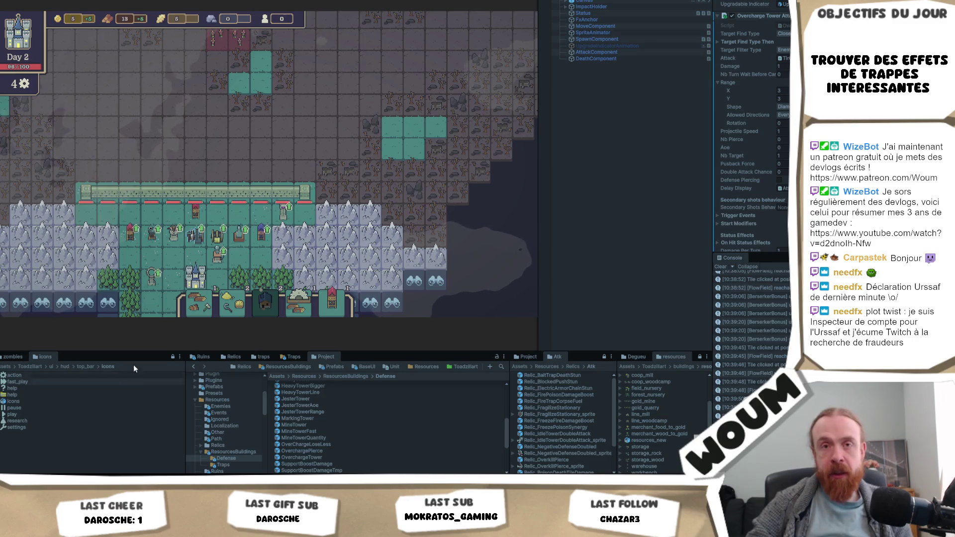
left_click(283, 227)
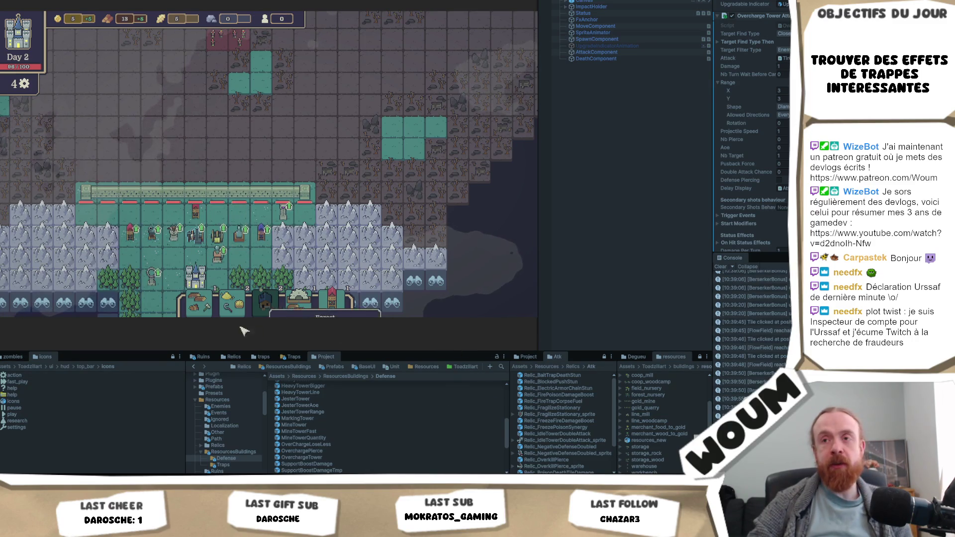
left_click(284, 216)
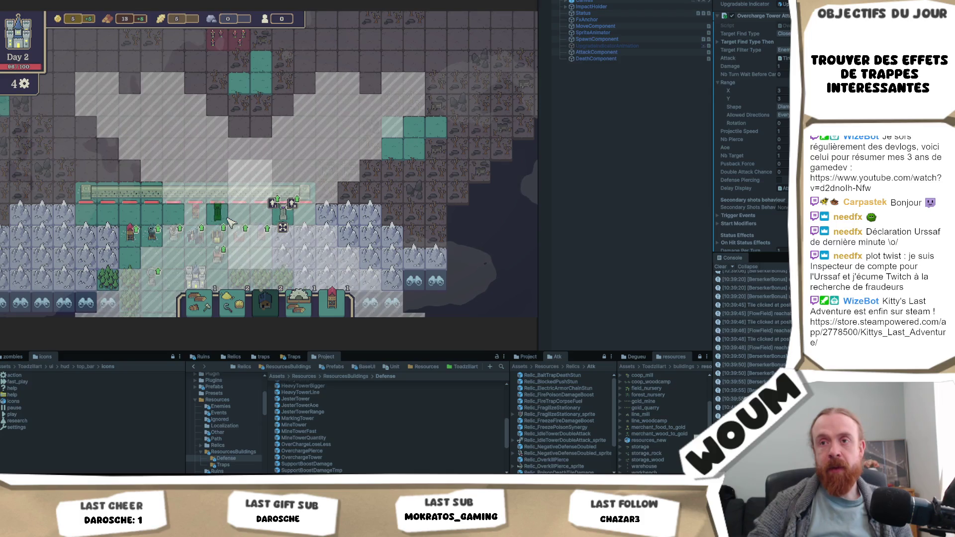
left_click(226, 221)
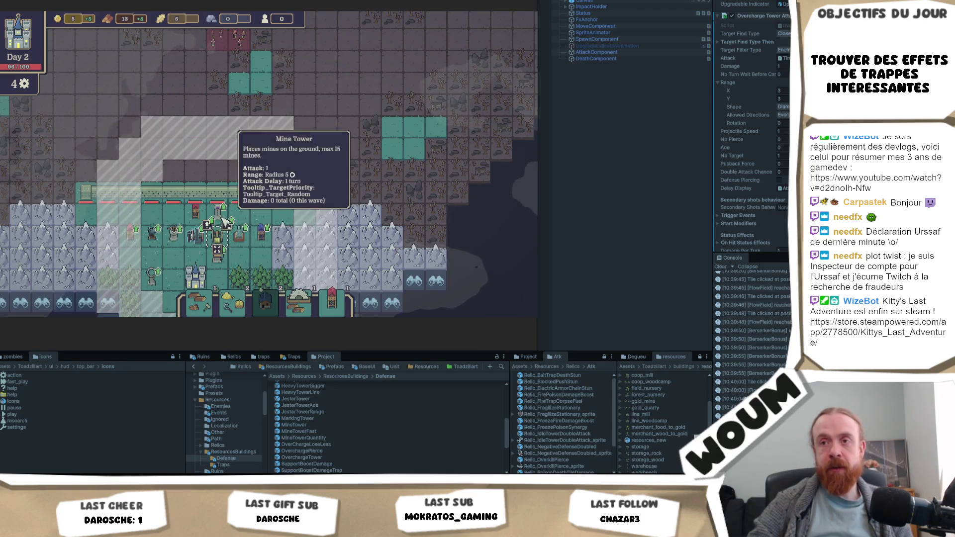
Move the Mine Tower and one more tower into their new slots among the defenses.
left_click(282, 214)
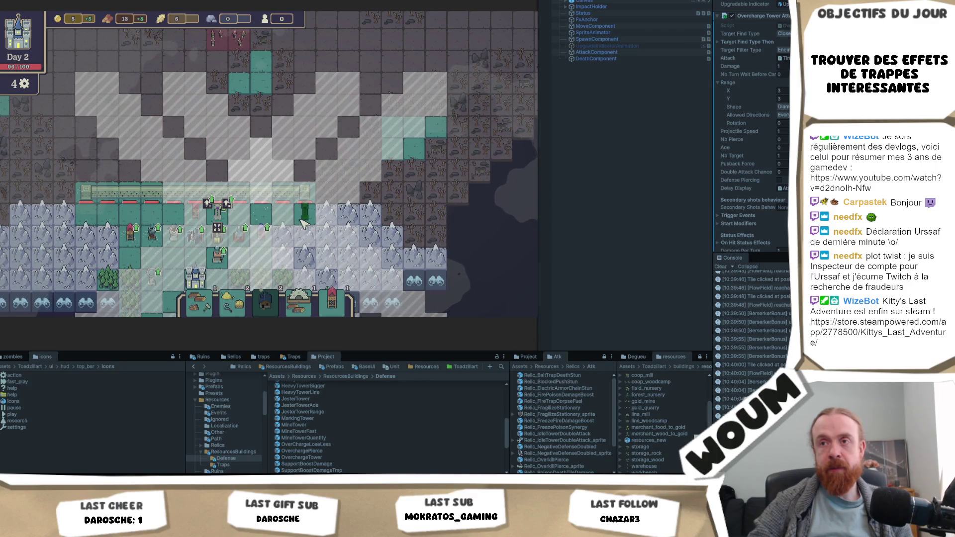
left_click(304, 224)
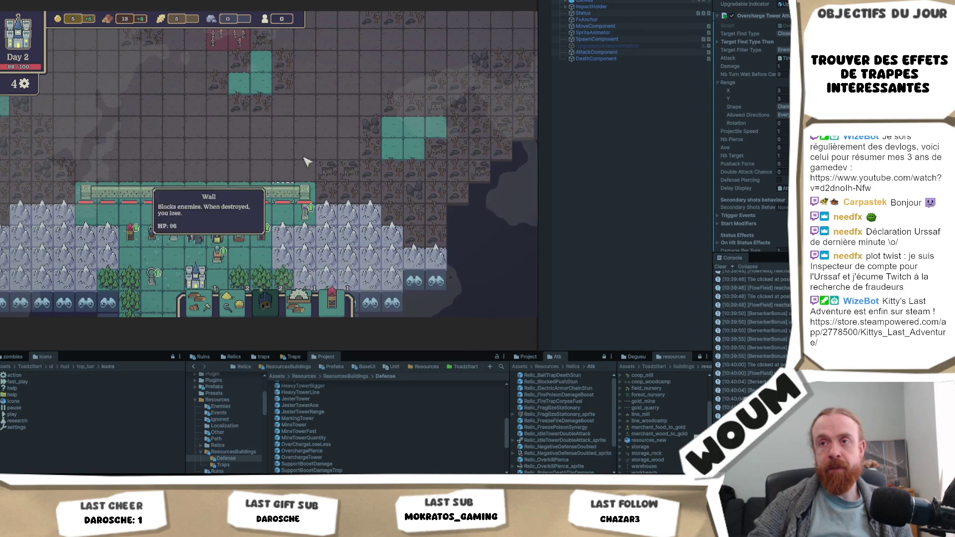
key("w")
key("d")
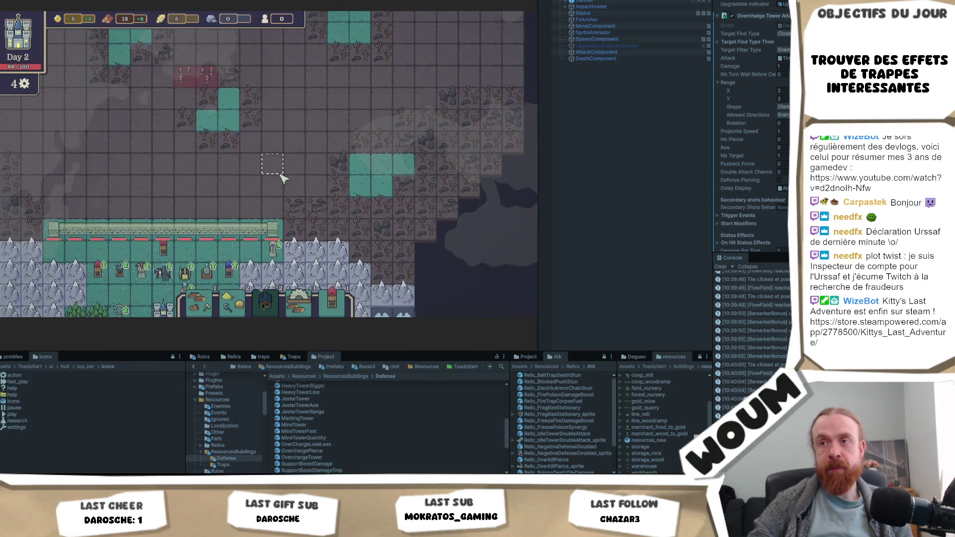
left_click(255, 263)
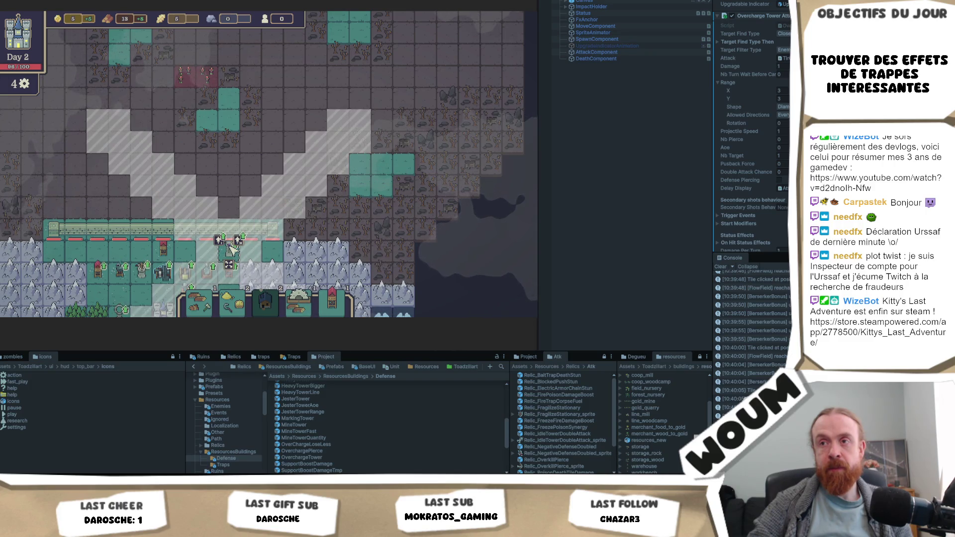
left_click(232, 251)
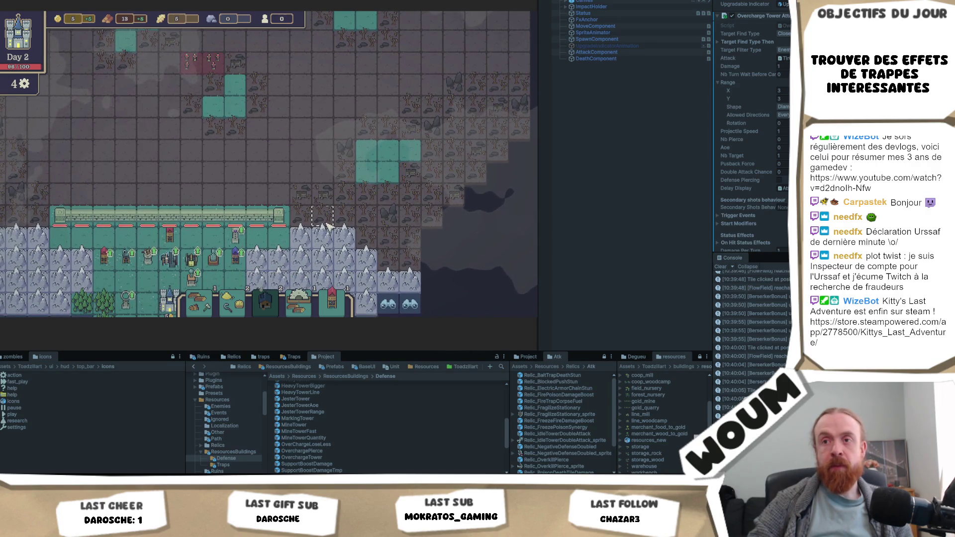
Pan the map to bring the open ground above the wall into view.
mouse_move(320, 143)
left_mouse_down()
mouse_move(331, 244)
mouse_move(335, 100)
left_mouse_up()
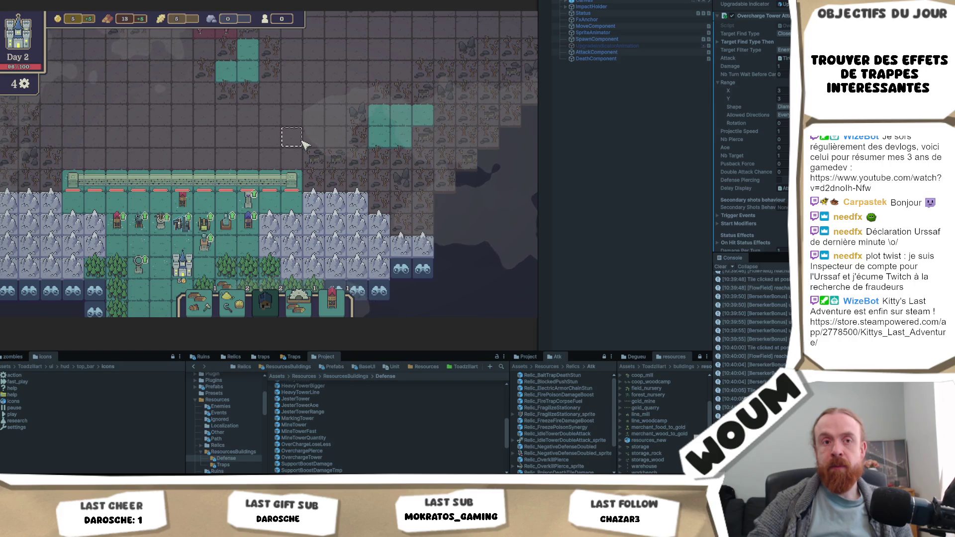
left_click_drag(320, 127, 307, 151)
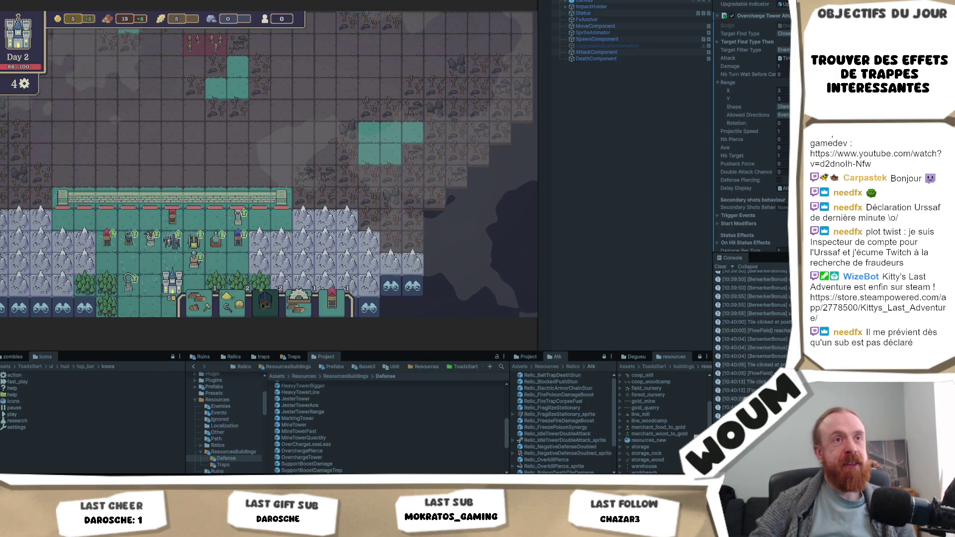
mouse_move(210, 249)
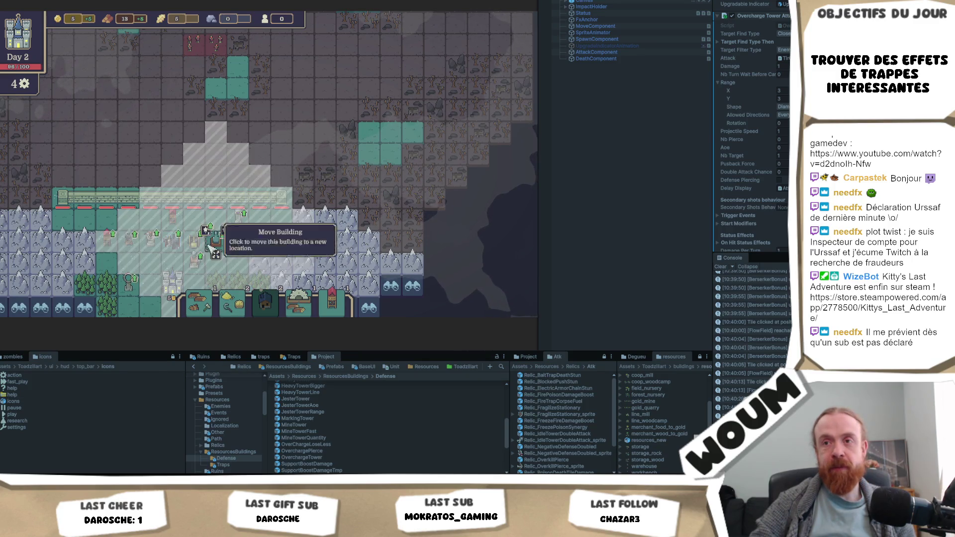
mouse_move(241, 220)
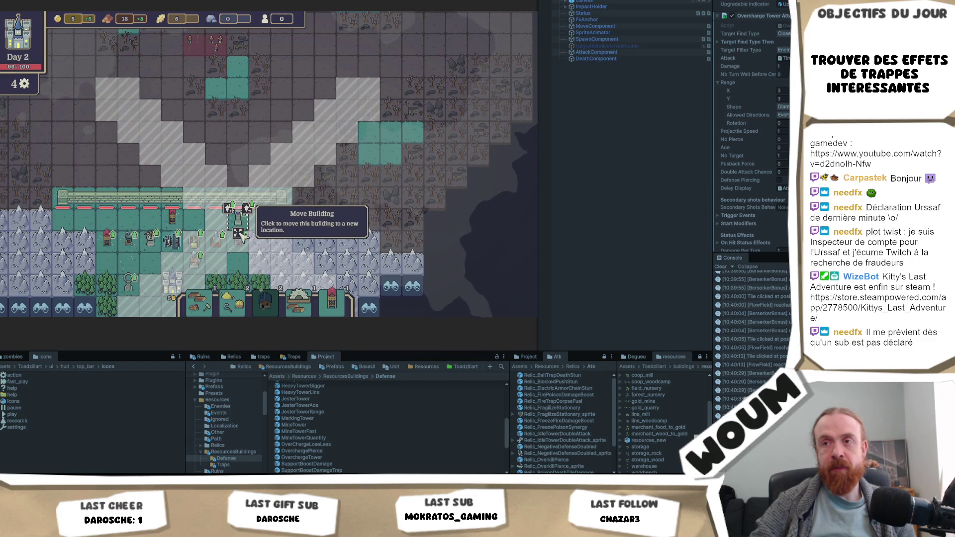
mouse_move(171, 224)
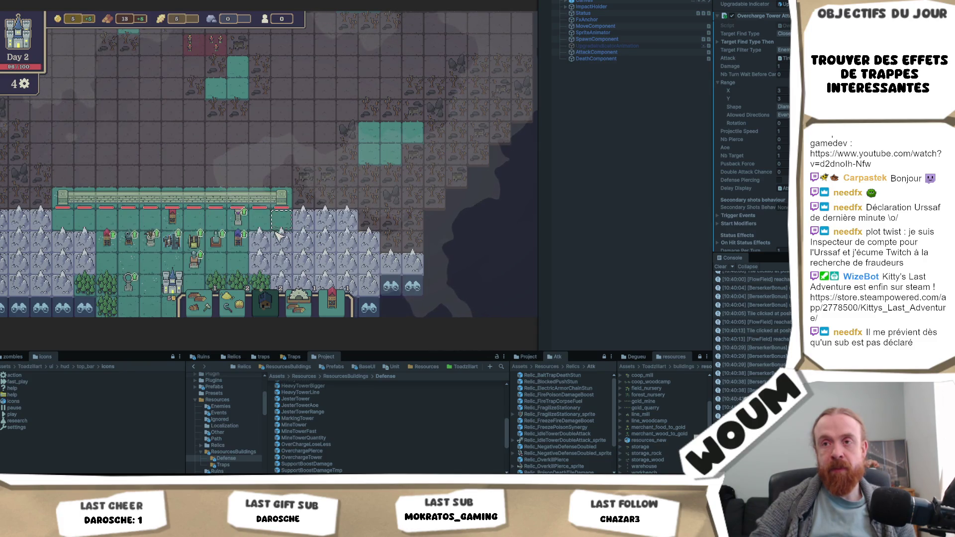
key("w")
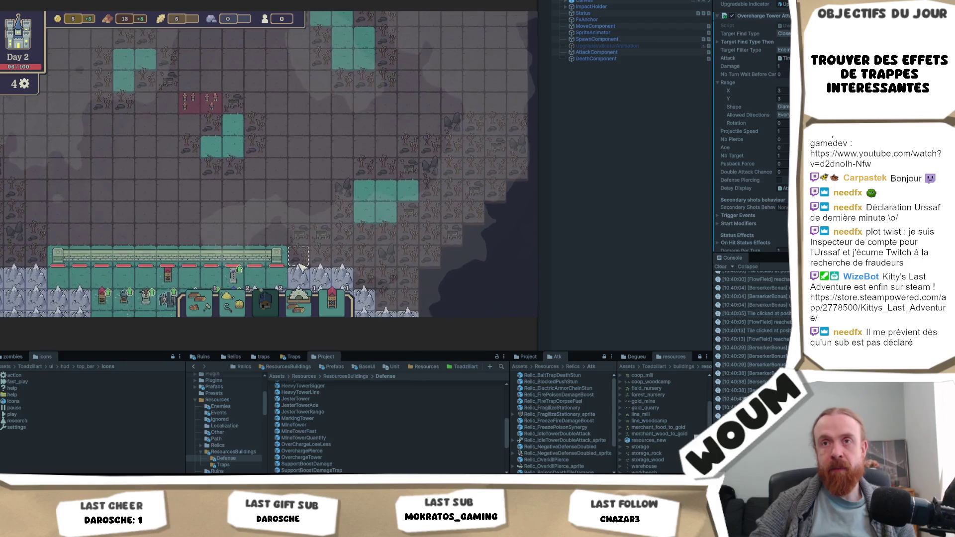
key("s")
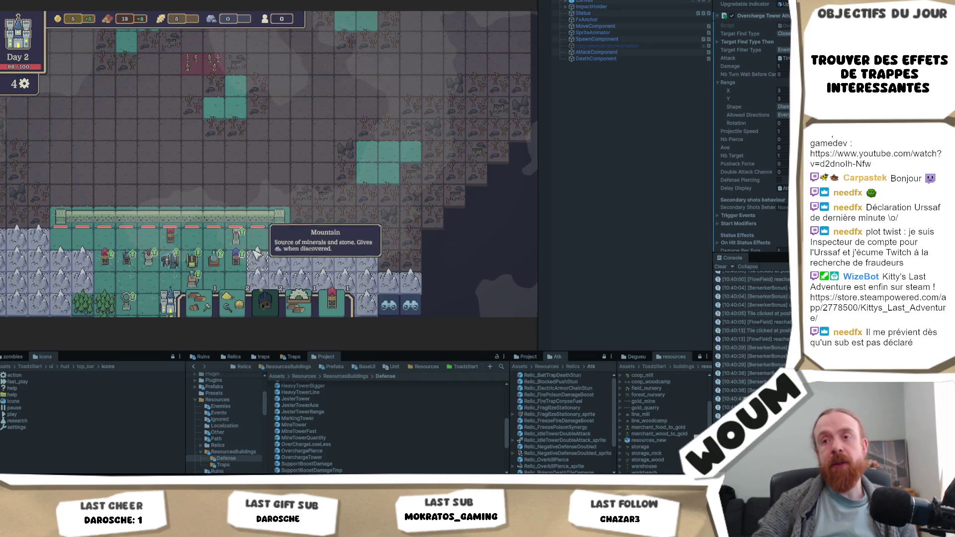
mouse_move(241, 230)
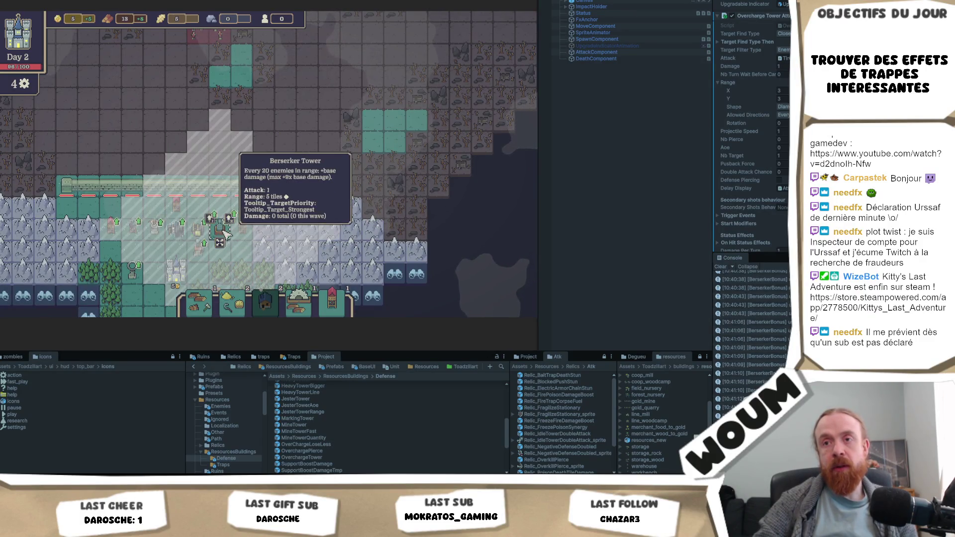
mouse_move(154, 228)
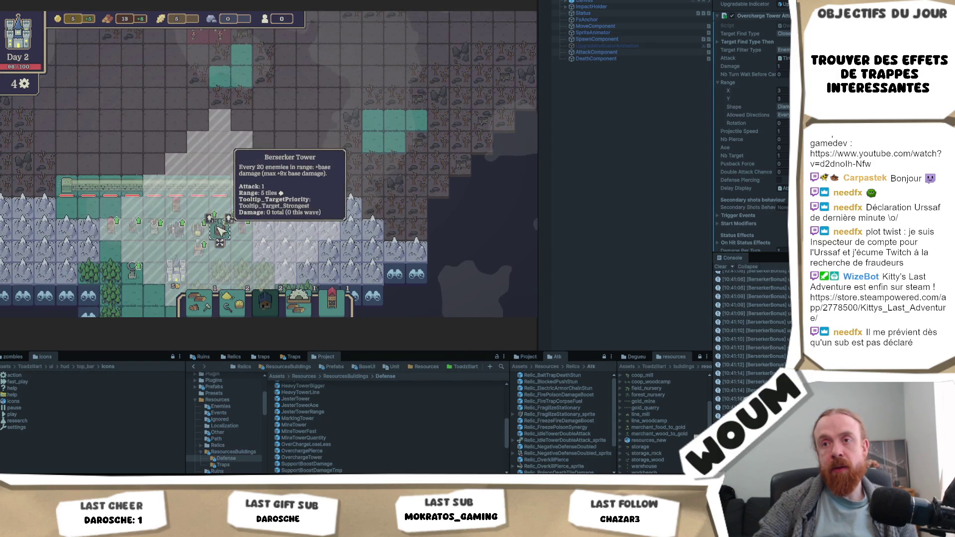
left_click_drag(316, 65, 306, 199)
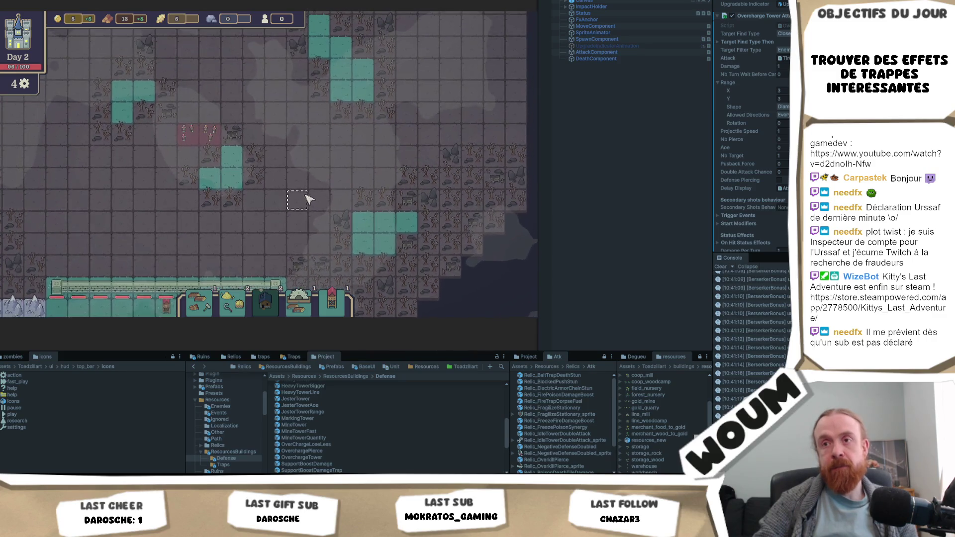
Drop the Bait Trap and Pushback Trap on empty field tiles, then pan back to the towers.
left_click(301, 200)
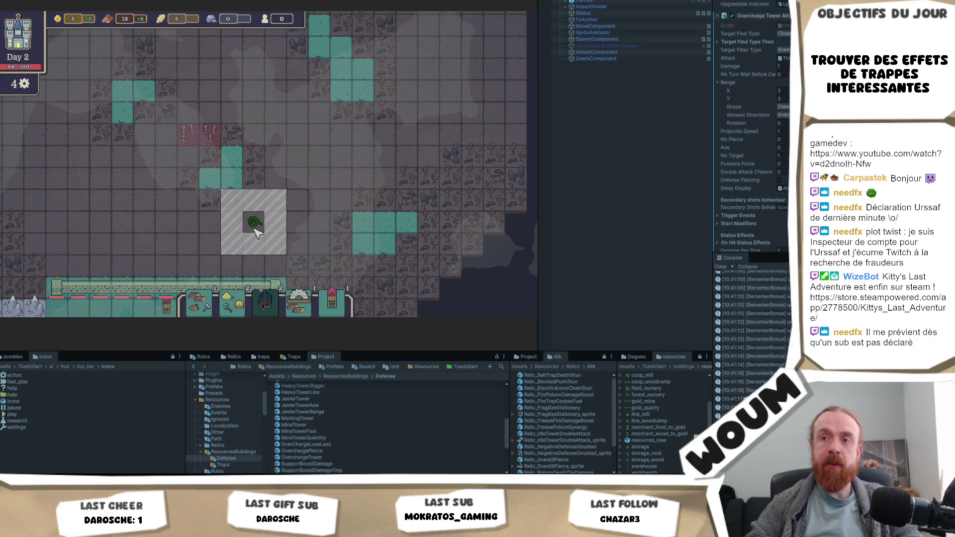
left_click(258, 232)
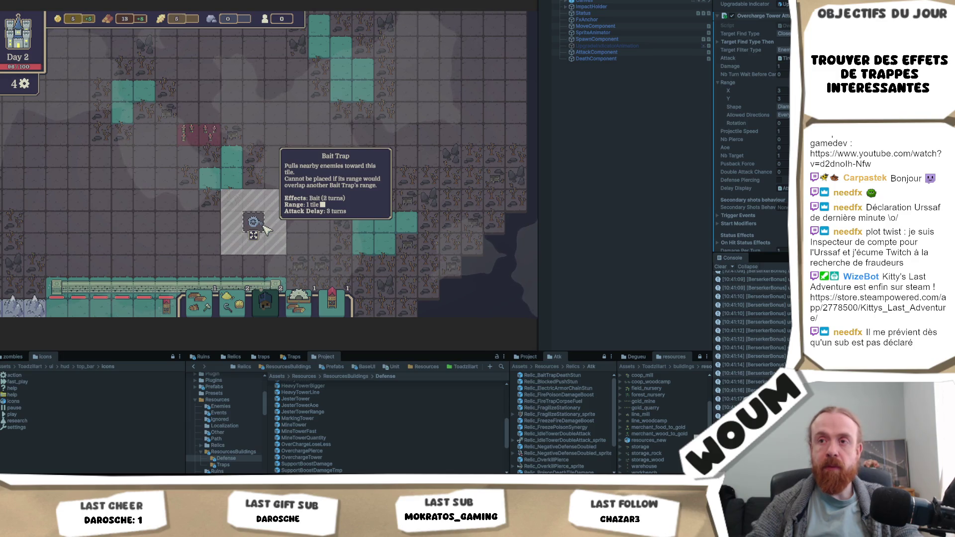
mouse_move(211, 224)
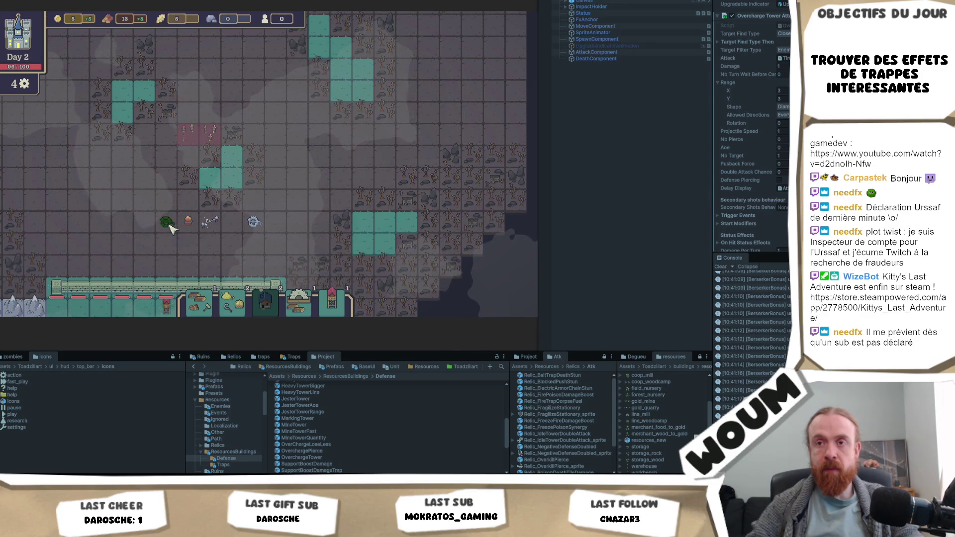
left_click(167, 224)
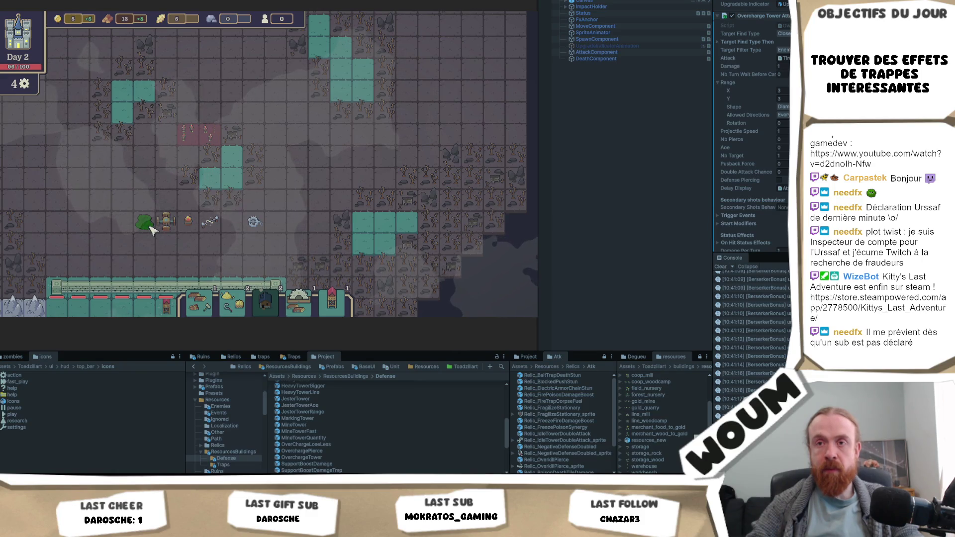
key("s")
mouse_move(264, 214)
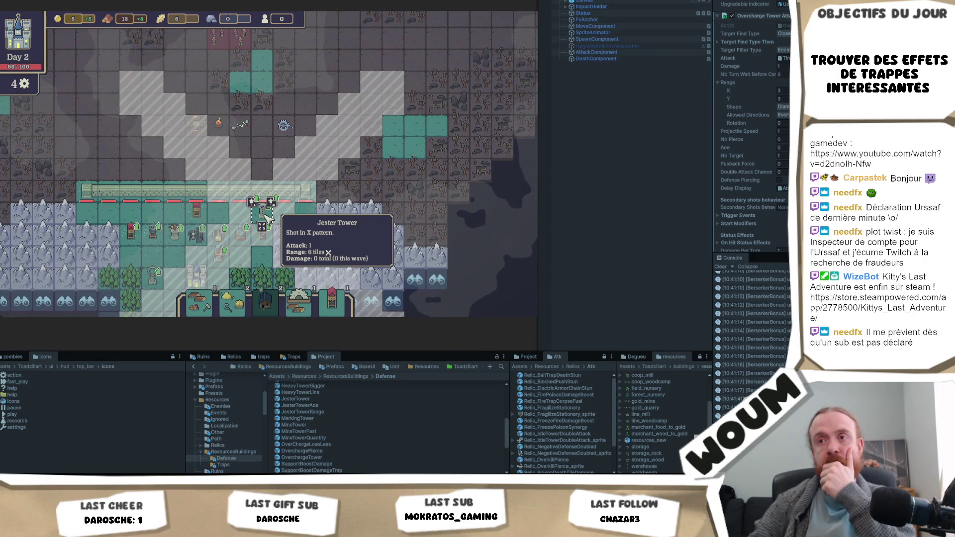
Set the Jester Tower down in its new spot and check a nearby tower's range.
left_click(267, 218)
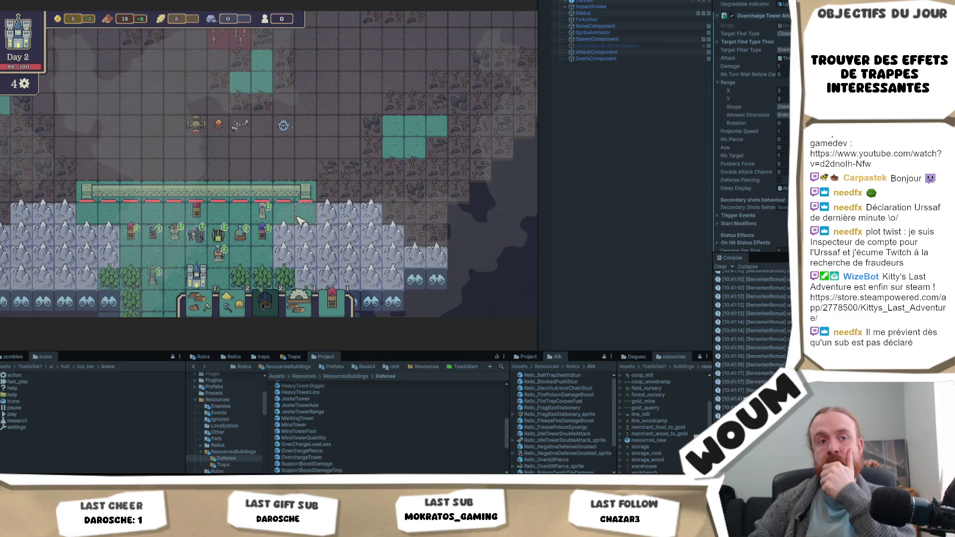
left_click(230, 251)
left_click(334, 233)
Inspect both Jester Towers' ranges: the X pattern and the AOE tower's V shape.
left_click(287, 225)
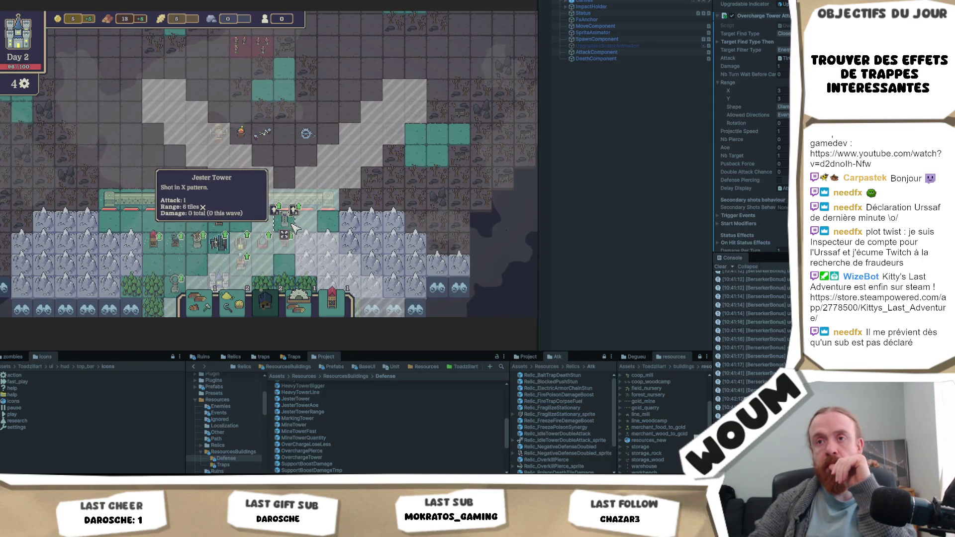
scroll(294, 228, "up", 2)
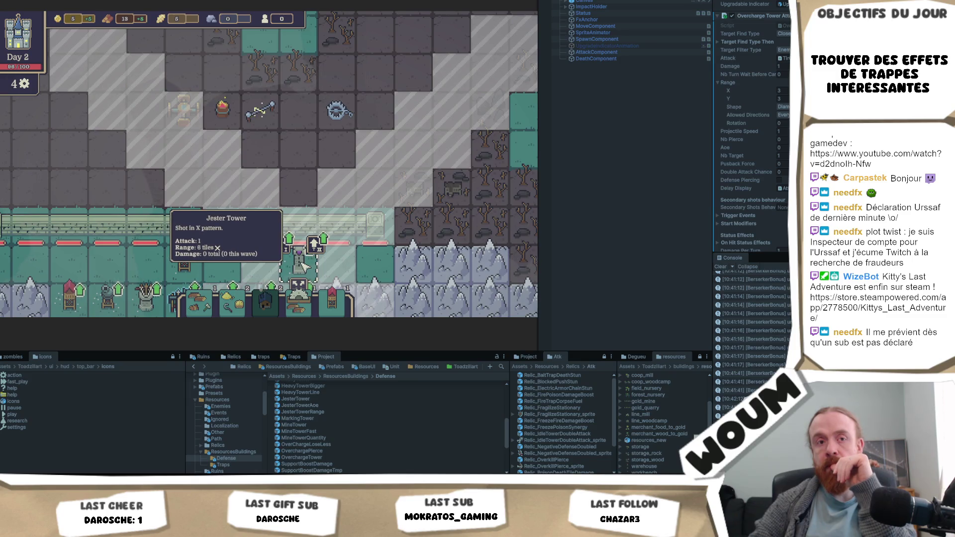
scroll(303, 267, "down", 2)
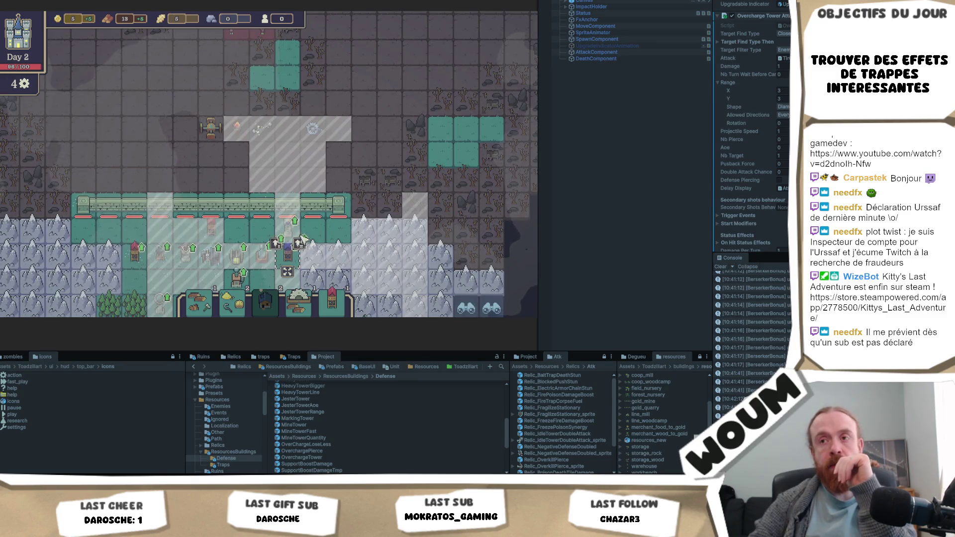
left_click(284, 225)
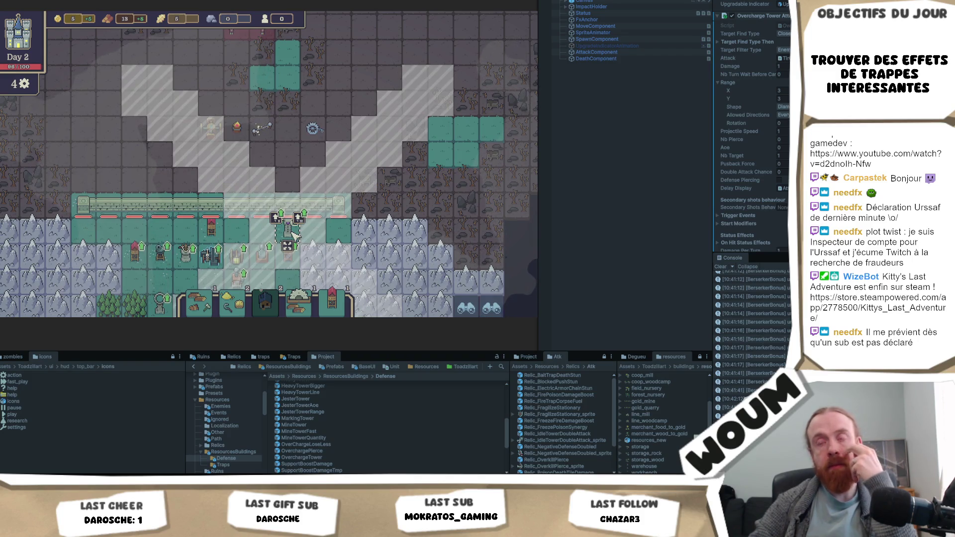
scroll(295, 235, "down", 2)
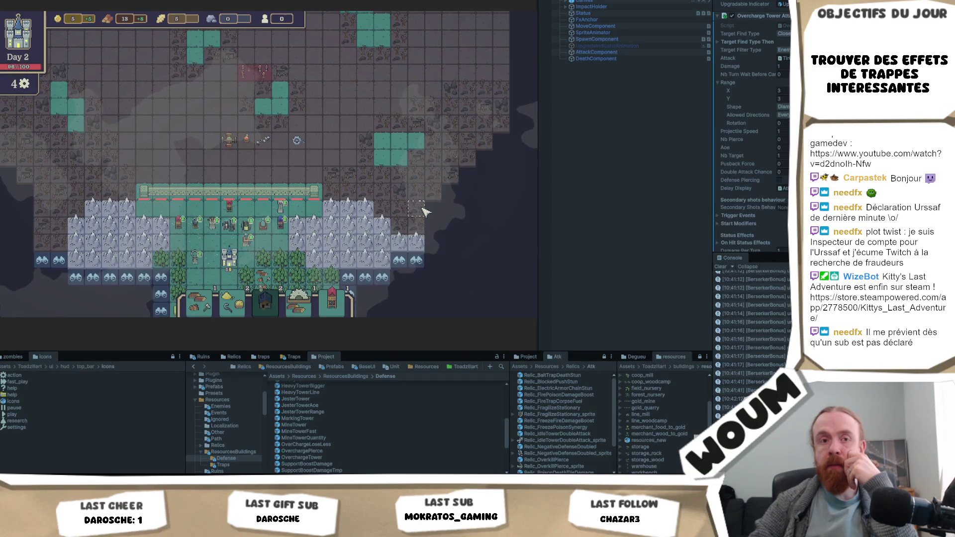
scroll(298, 214, "up", 2)
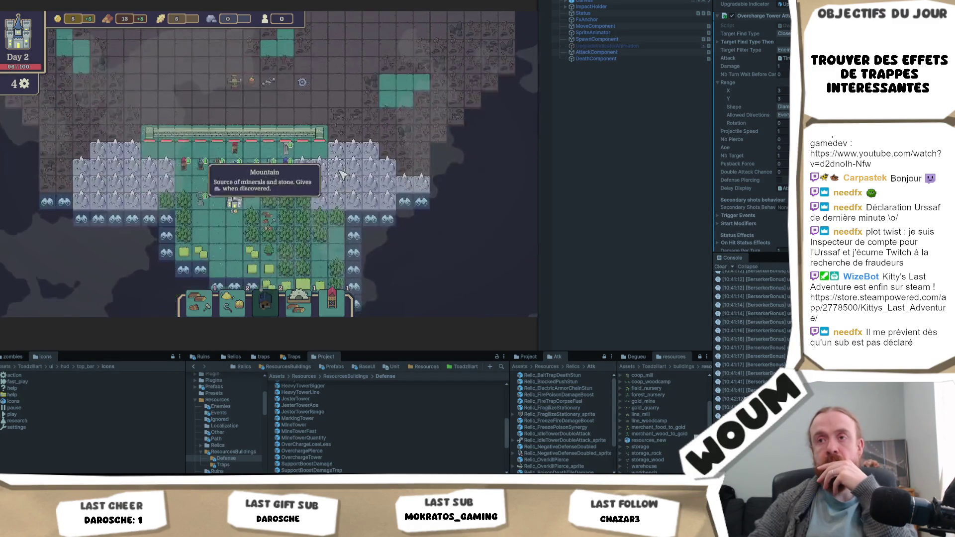
left_click(294, 149)
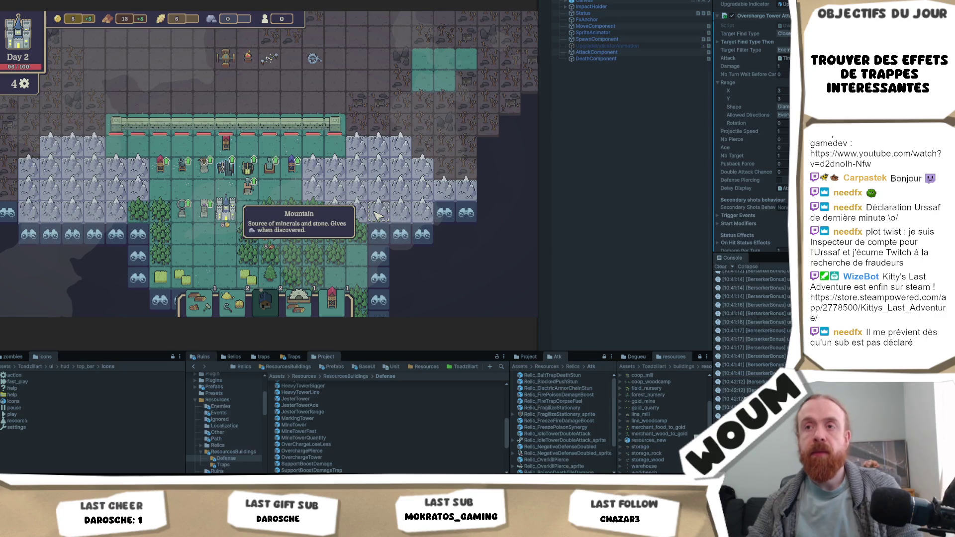
Check the Freeze Tower's range, then show the Berserker Tower's diamond 5-tile range.
scroll(363, 146, "up", 2)
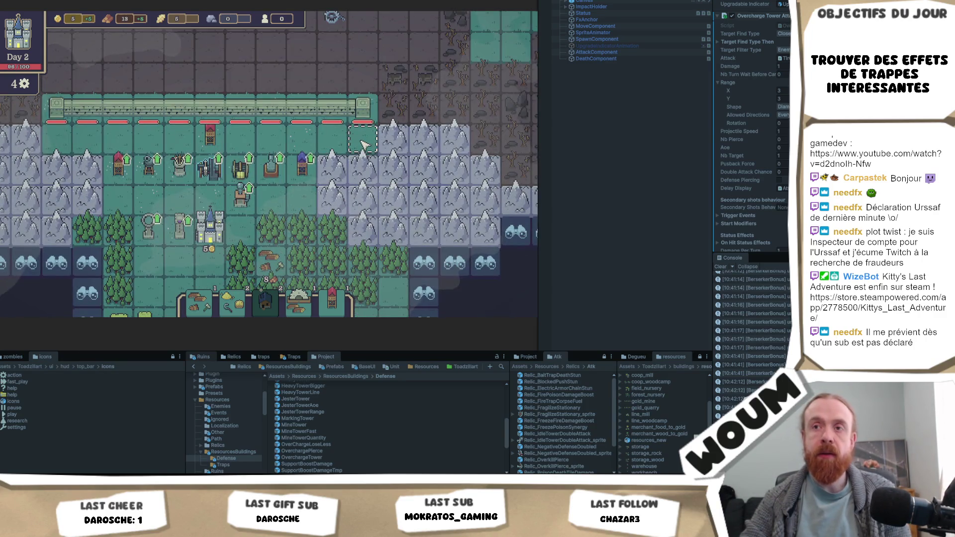
scroll(369, 157, "up", 1)
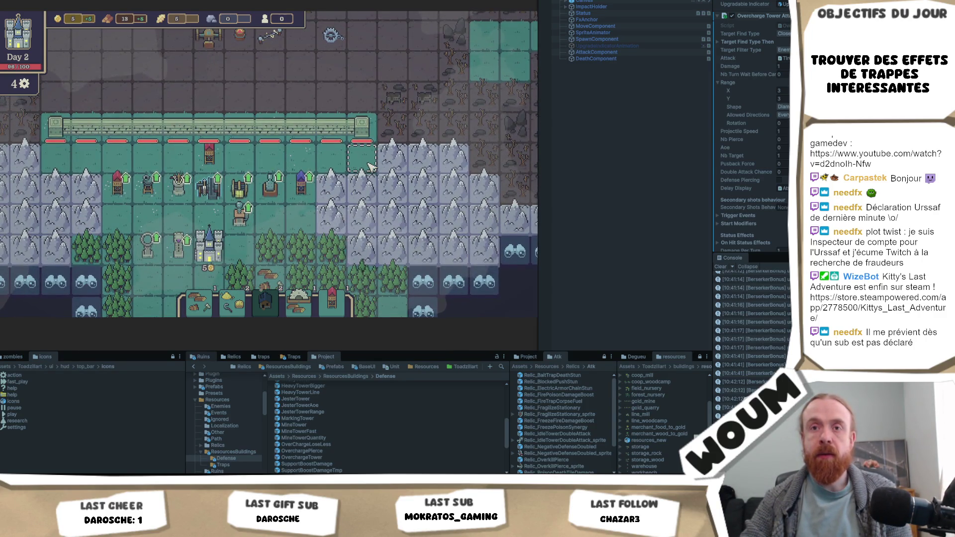
left_click(302, 185)
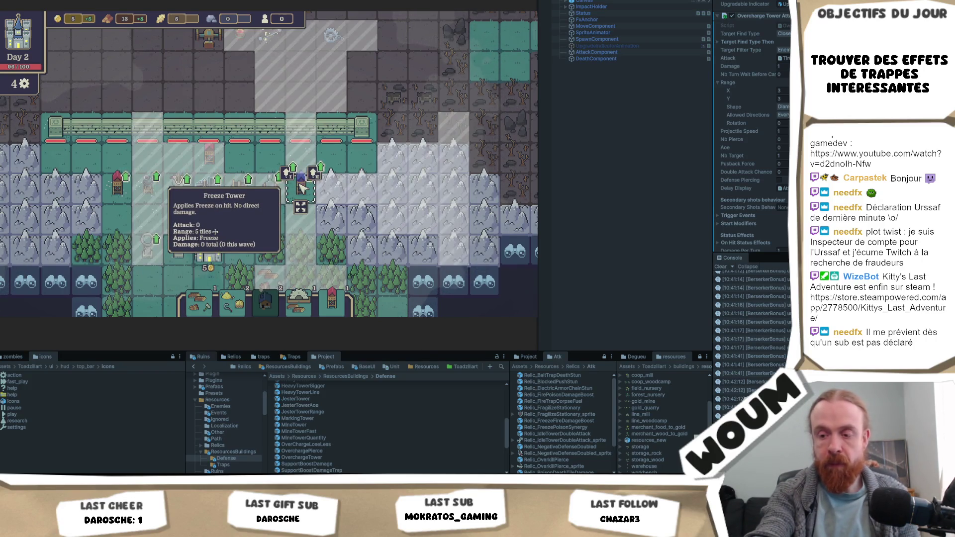
key("Escape")
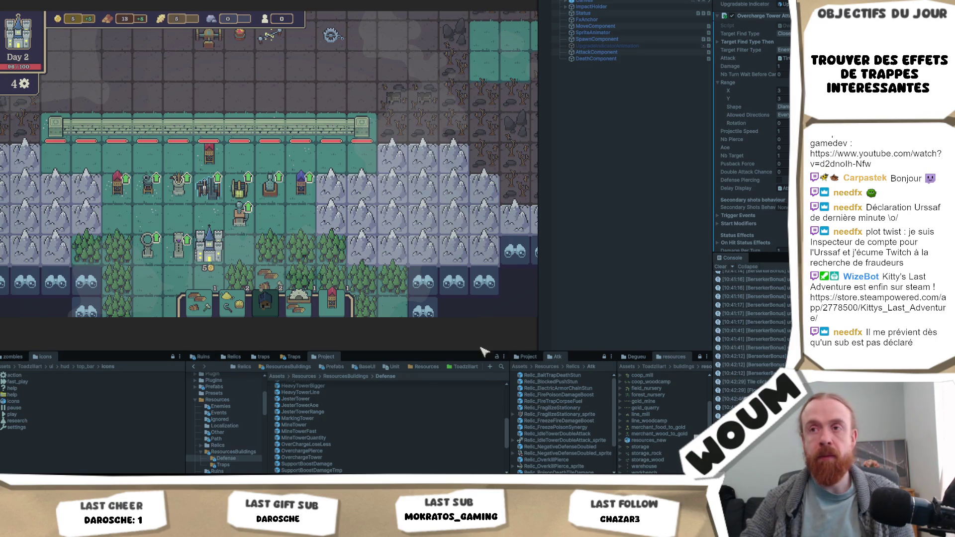
left_click(278, 192)
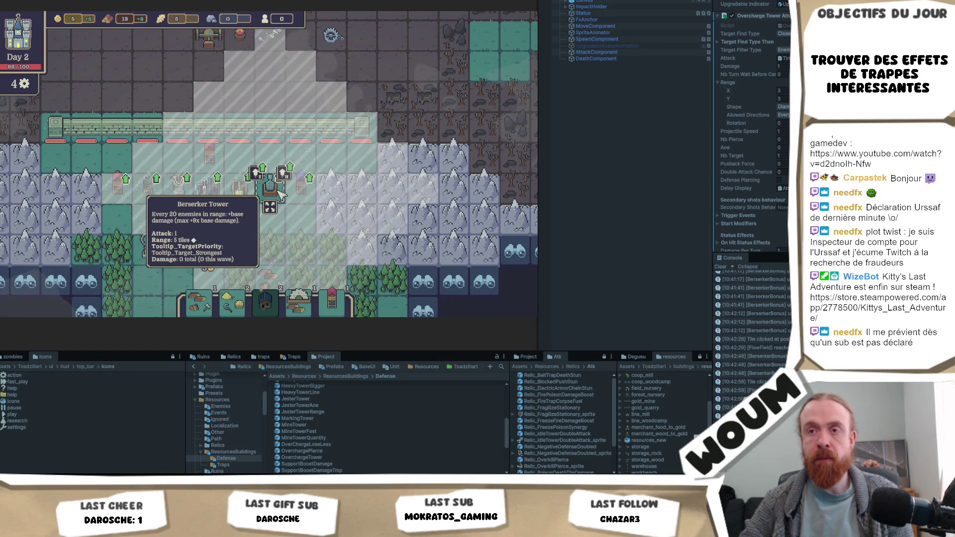
scroll(299, 179, "down", 3)
left_click_drag(333, 140, 334, 207)
scroll(334, 206, "down", 2)
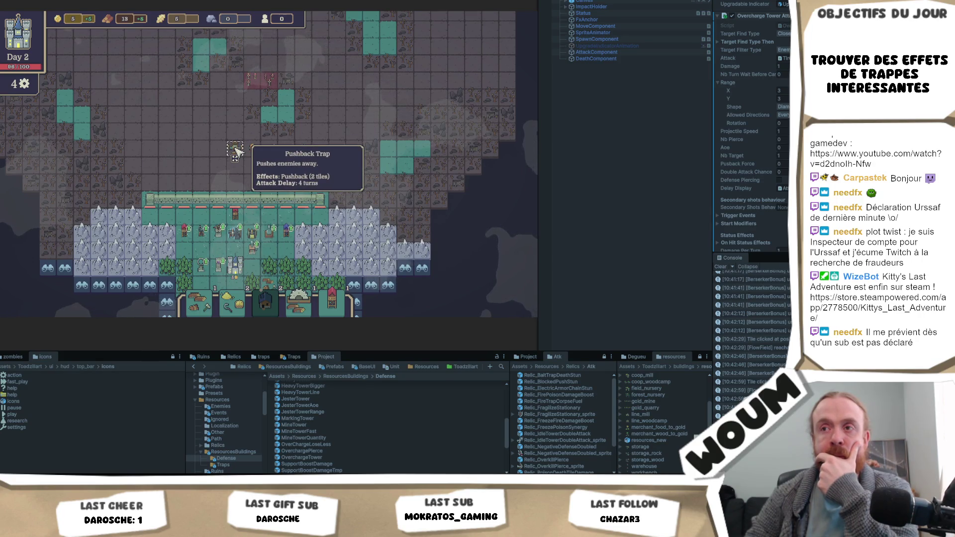
scroll(233, 155, "up", 3)
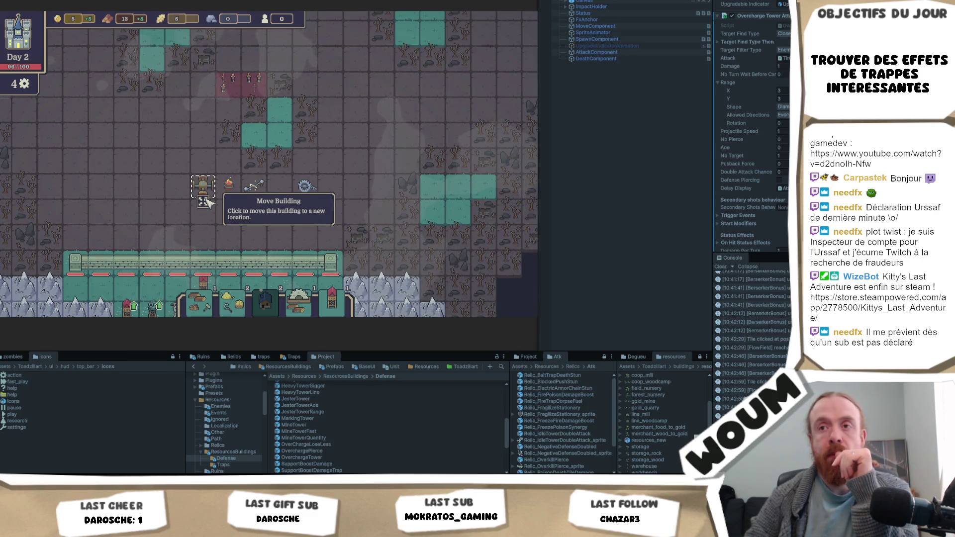
left_click(208, 201)
left_click(203, 185)
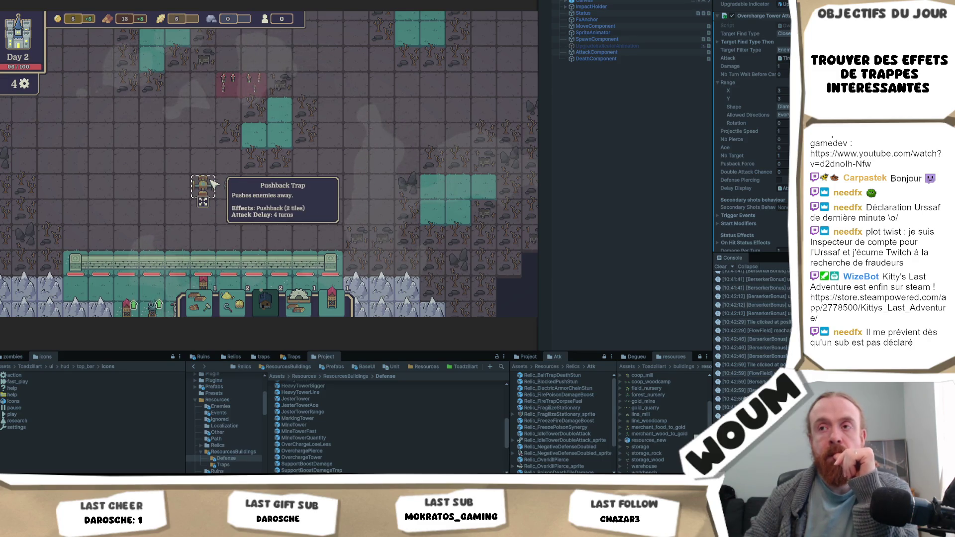
scroll(212, 184, "down", 2)
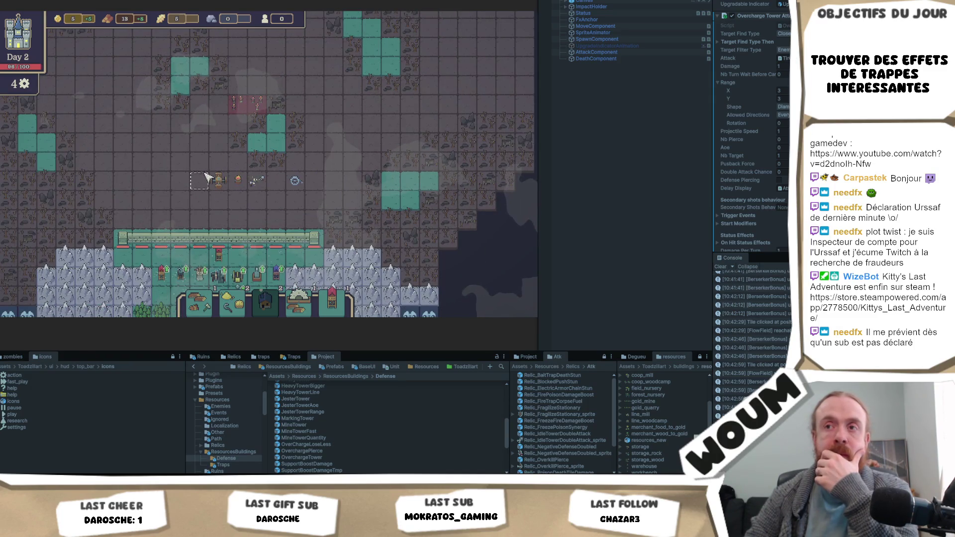
scroll(217, 183, "up", 2)
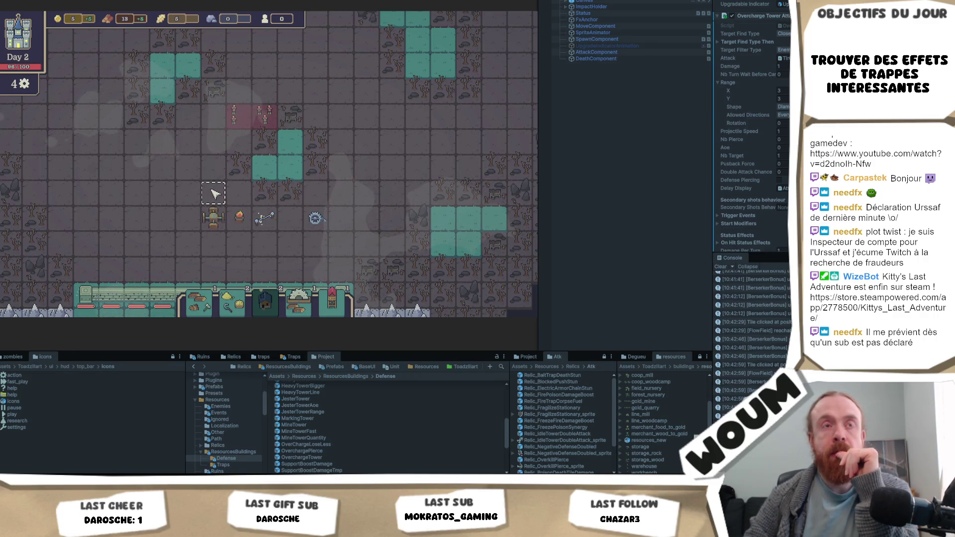
mouse_move(215, 219)
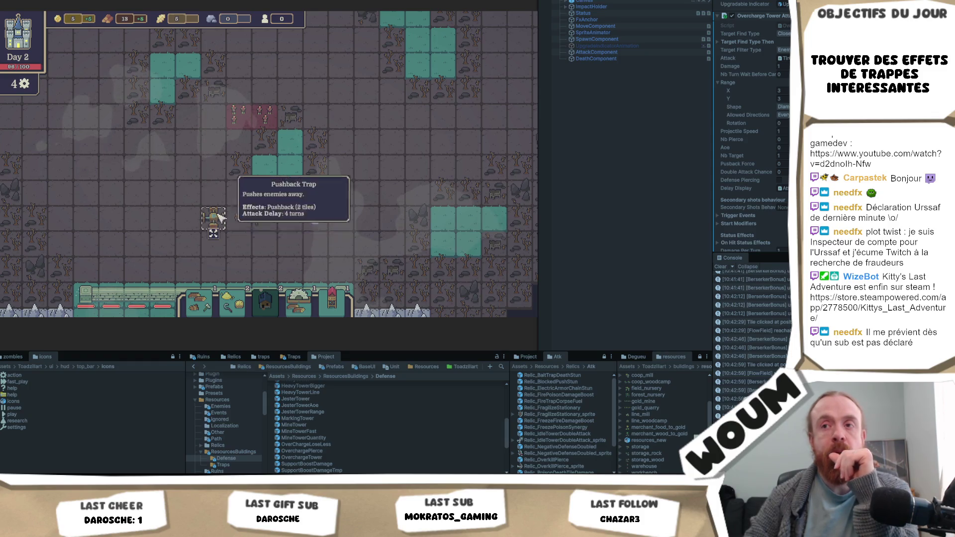
scroll(216, 219, "down", 3)
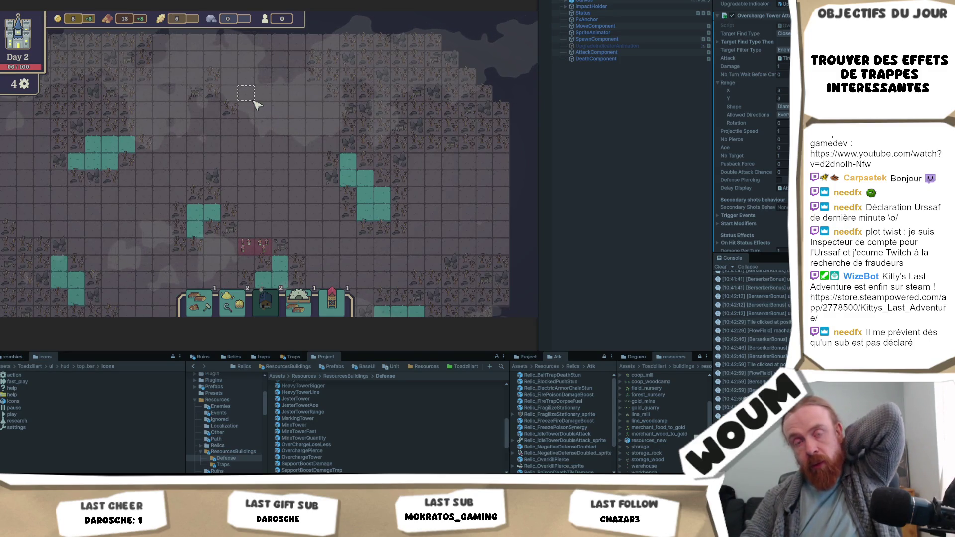
key("s")
mouse_move(237, 243)
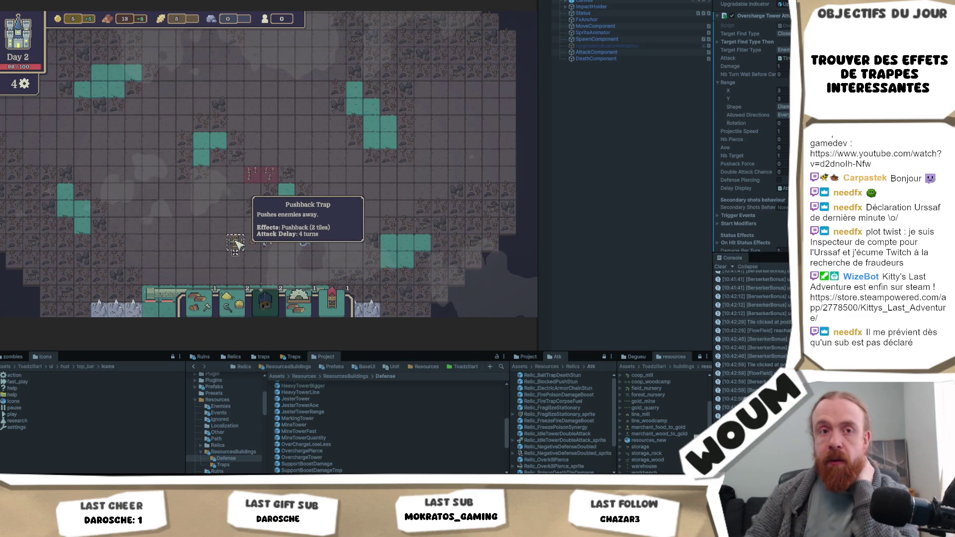
scroll(237, 244, "up", 1)
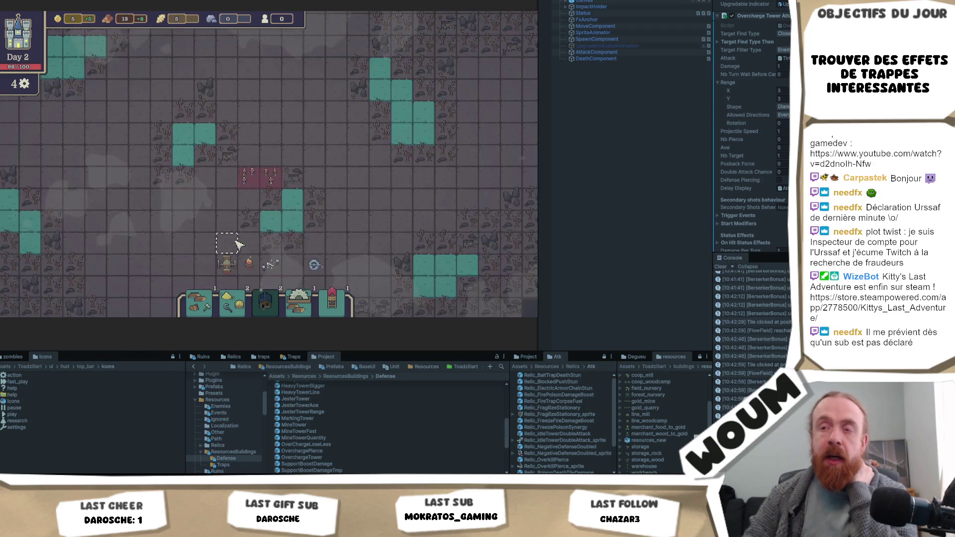
scroll(233, 264, "up", 1)
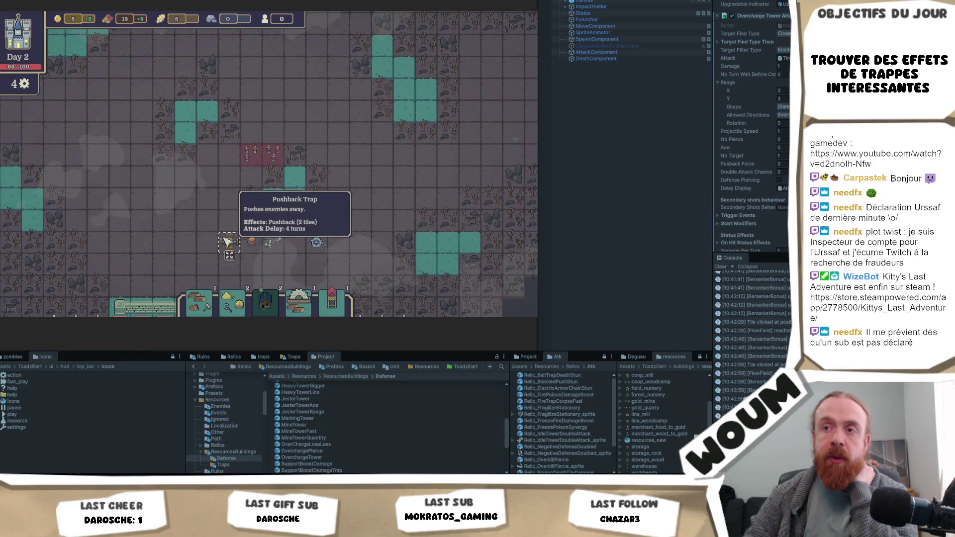
left_click_drag(411, 258, 407, 207)
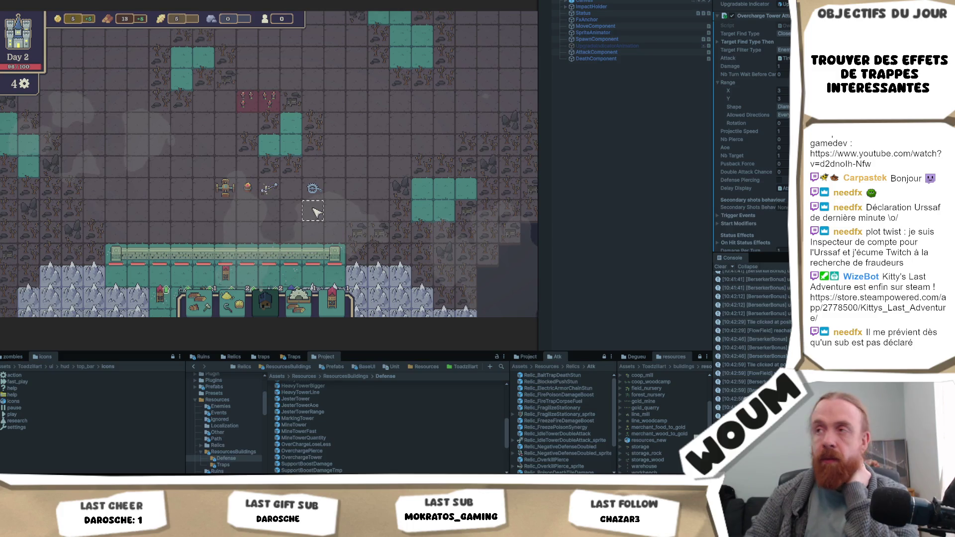
scroll(310, 255, "down", 1)
scroll(309, 255, "up", 2)
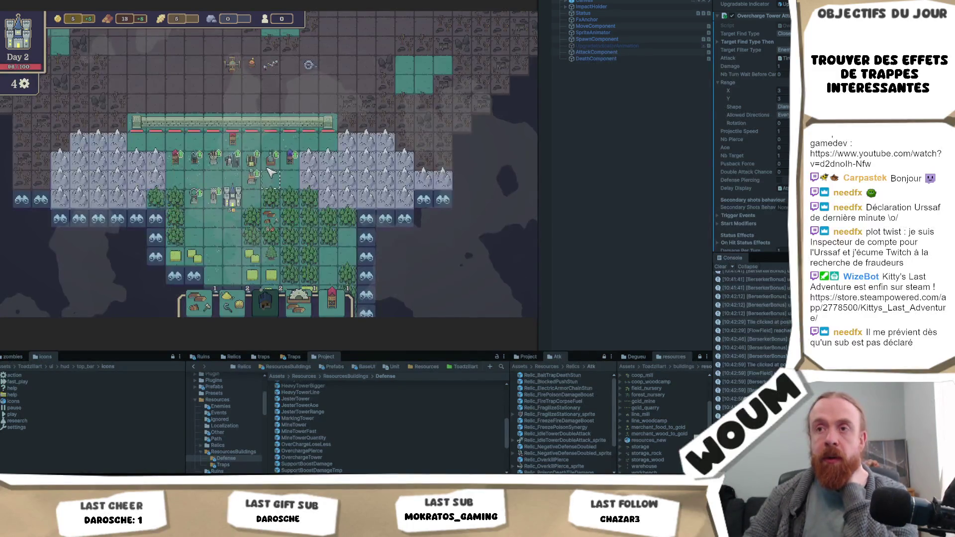
left_click(255, 193)
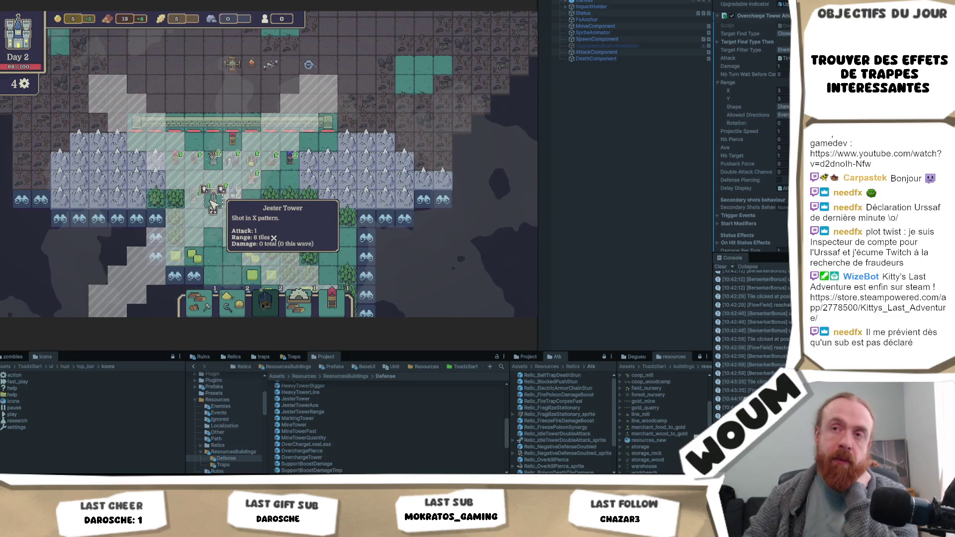
scroll(213, 205, "up", 1)
left_click_drag(164, 186, 180, 218)
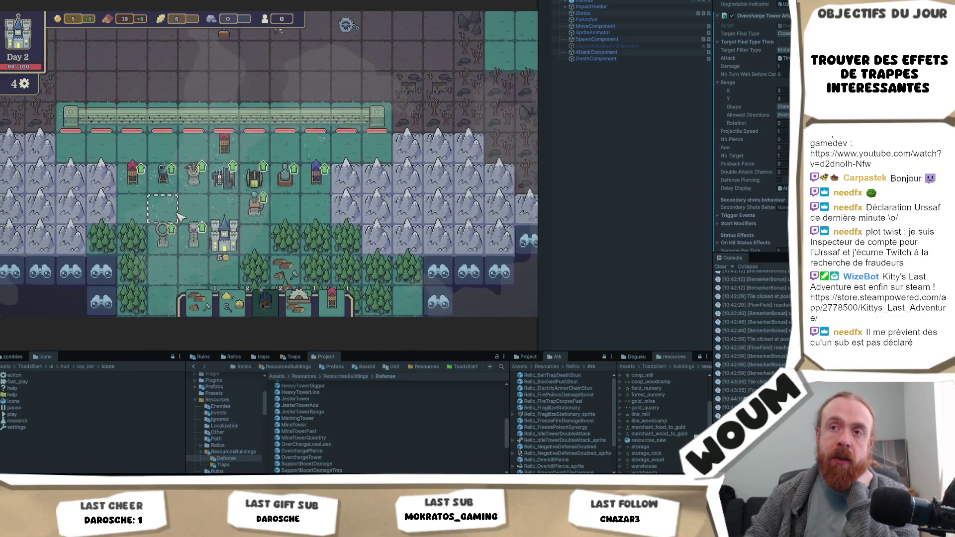
left_click(224, 174)
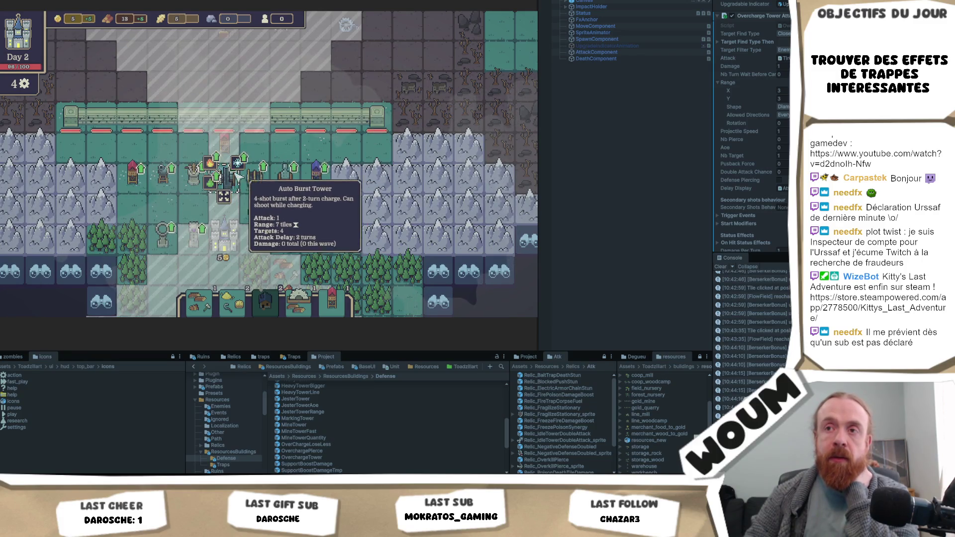
left_click(223, 168)
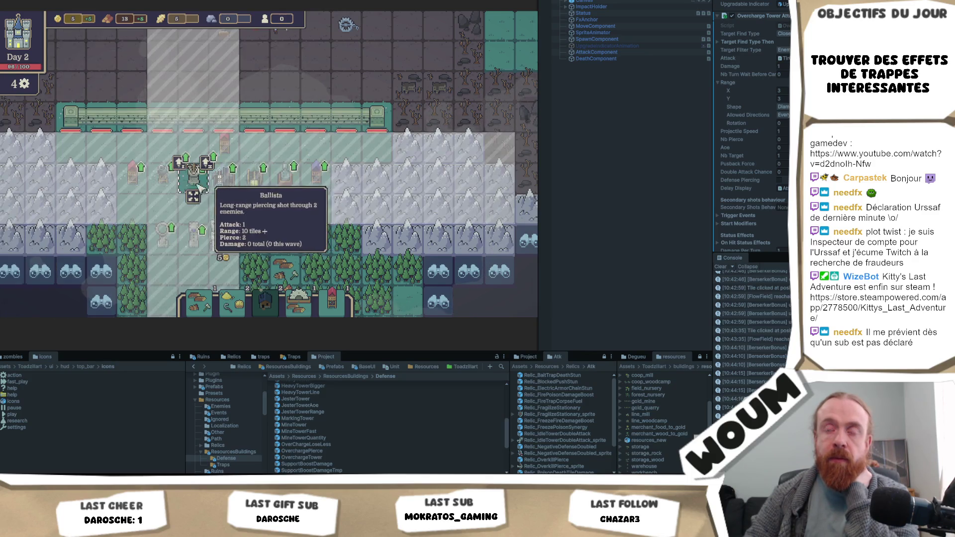
scroll(199, 164, "down", 3)
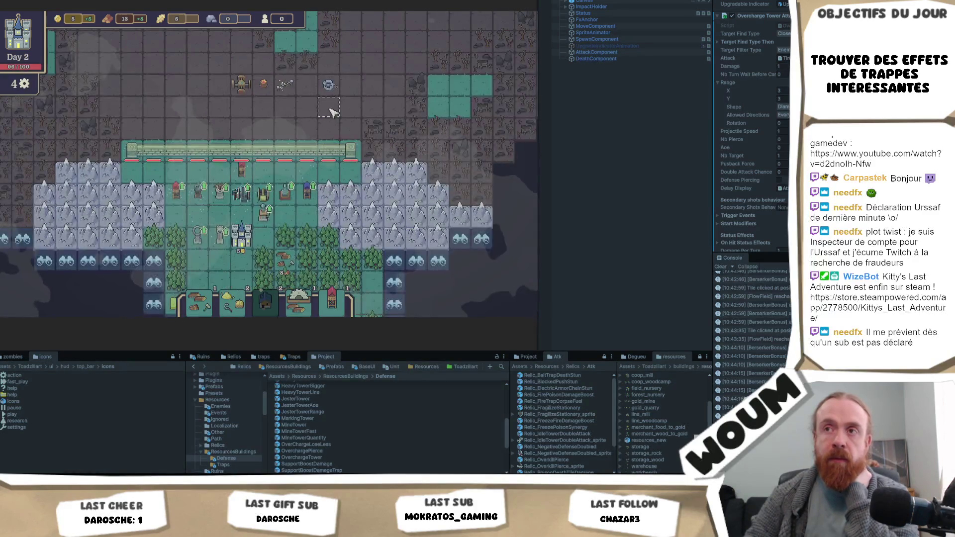
mouse_move(268, 115)
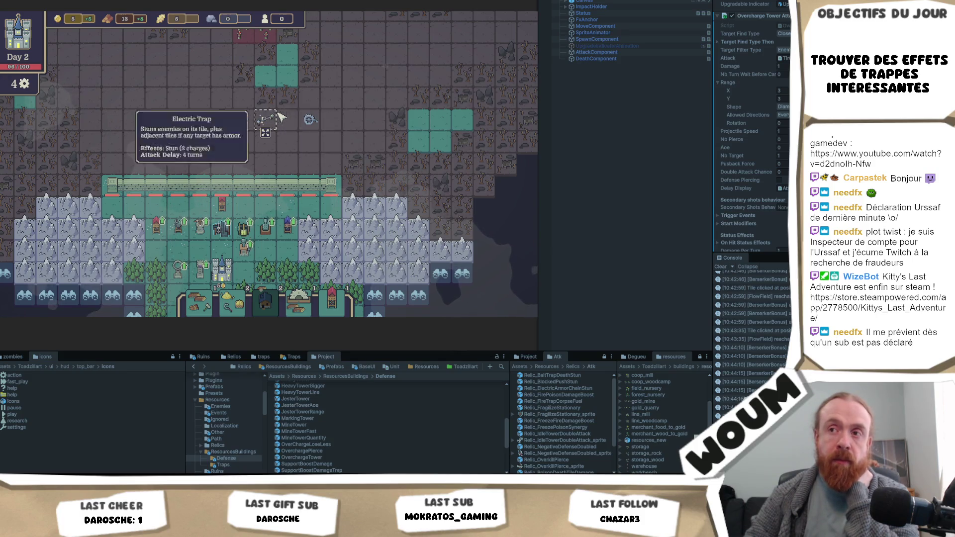
mouse_move(397, 168)
left_mouse_down()
mouse_move(373, 212)
mouse_move(373, 252)
mouse_move(380, 201)
left_mouse_up()
mouse_move(255, 156)
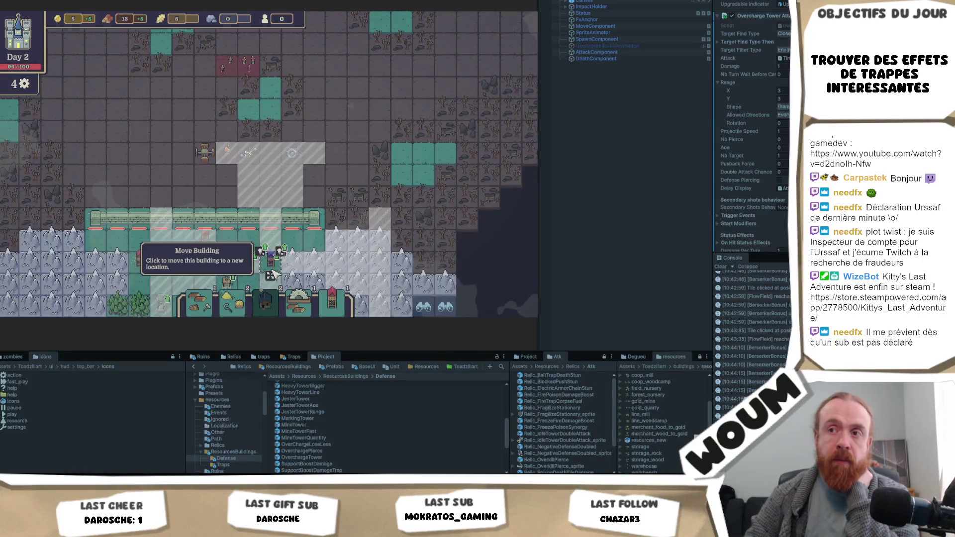
mouse_move(273, 261)
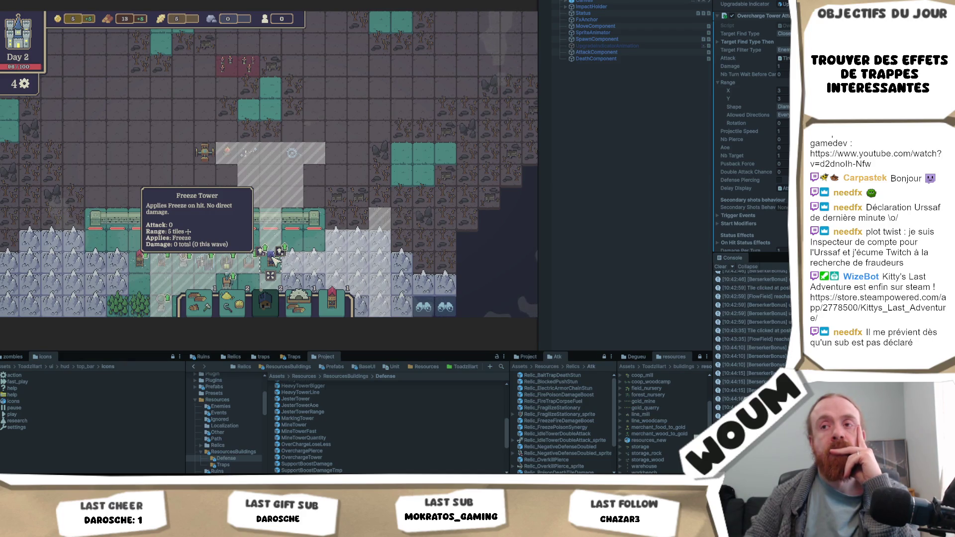
scroll(273, 260, "down", 2)
scroll(279, 214, "up", 2)
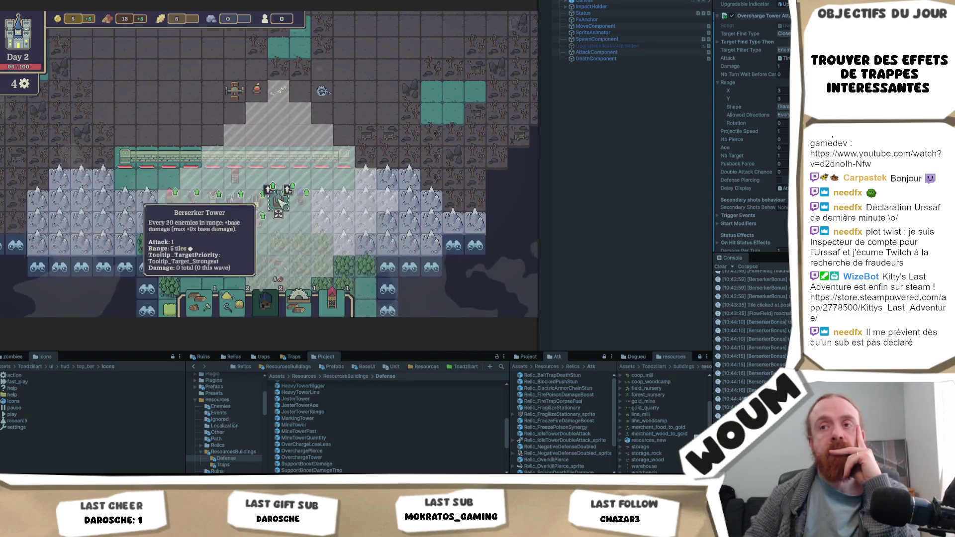
scroll(274, 200, "up", 2)
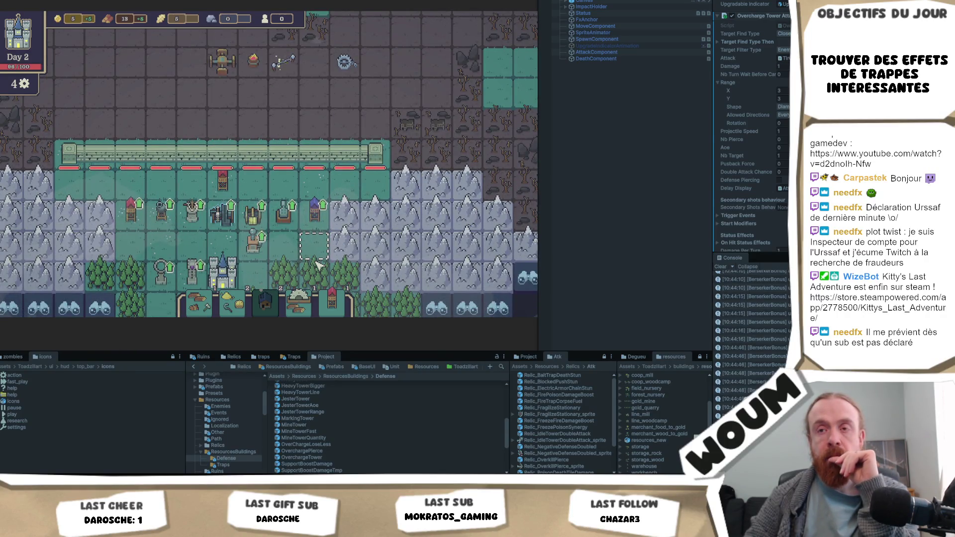
left_click(174, 276)
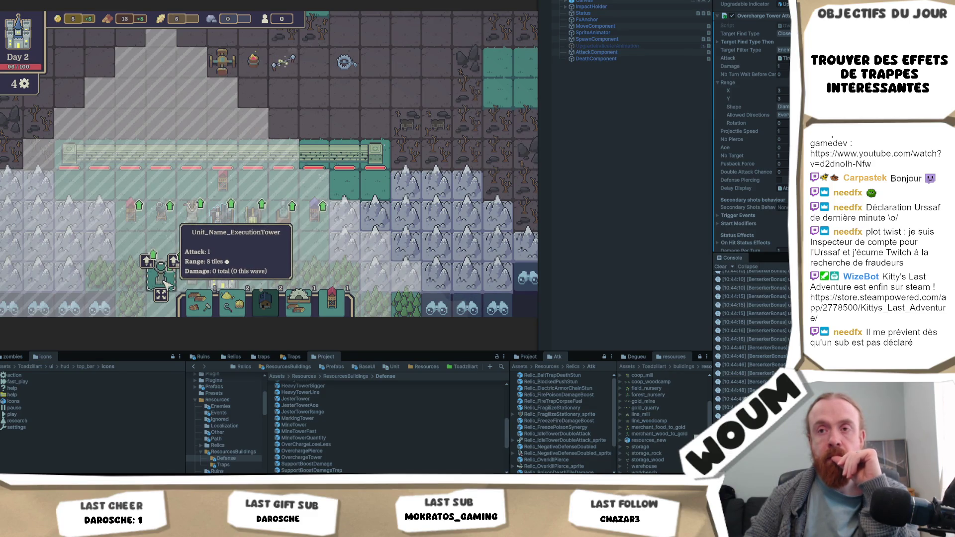
left_click(185, 278)
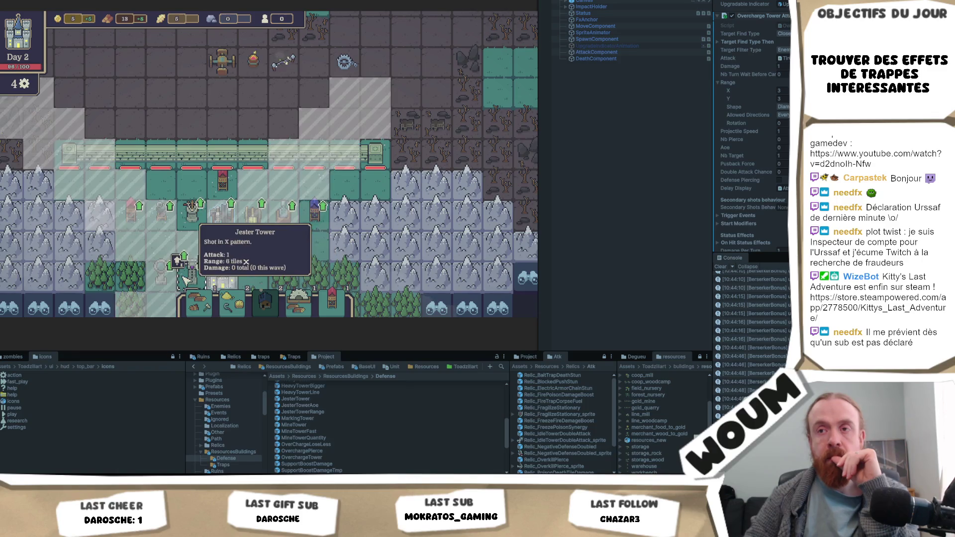
left_click(150, 282)
left_click(283, 214)
left_click(314, 214)
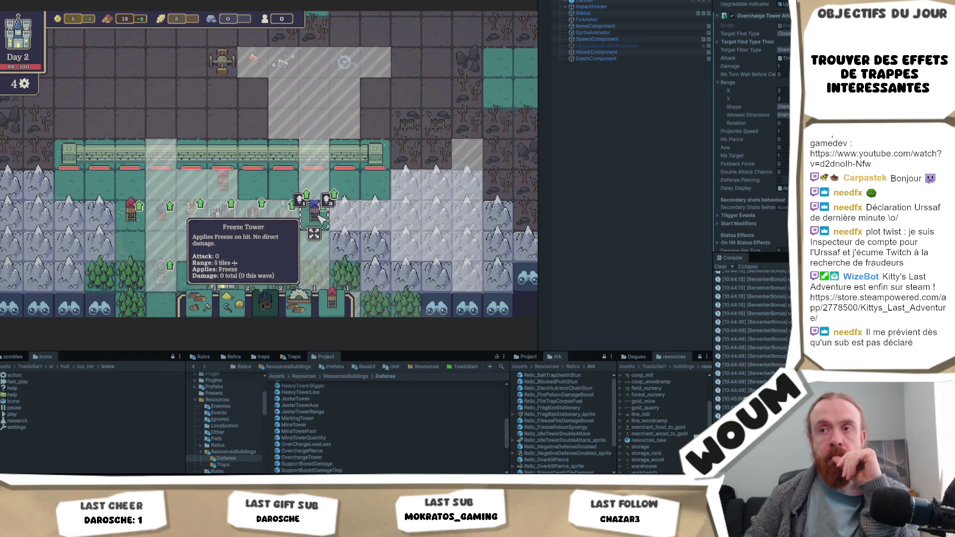
left_click(253, 238)
left_click(234, 221)
scroll(344, 260, "down", 2)
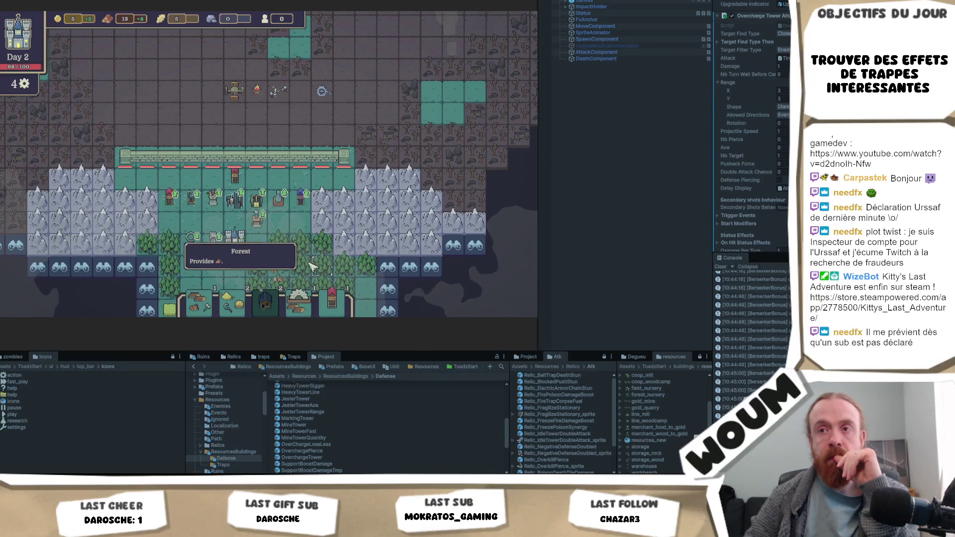
left_click(268, 226)
key("Escape")
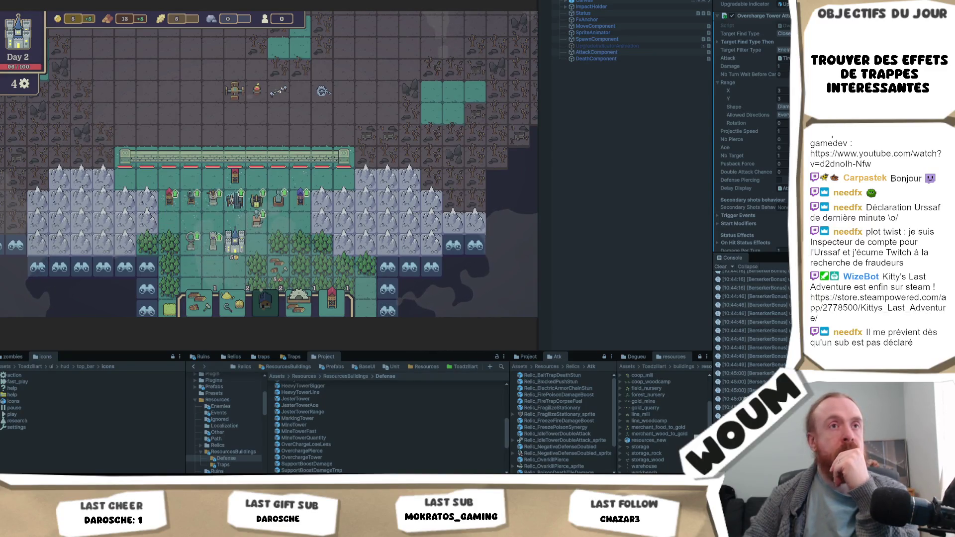